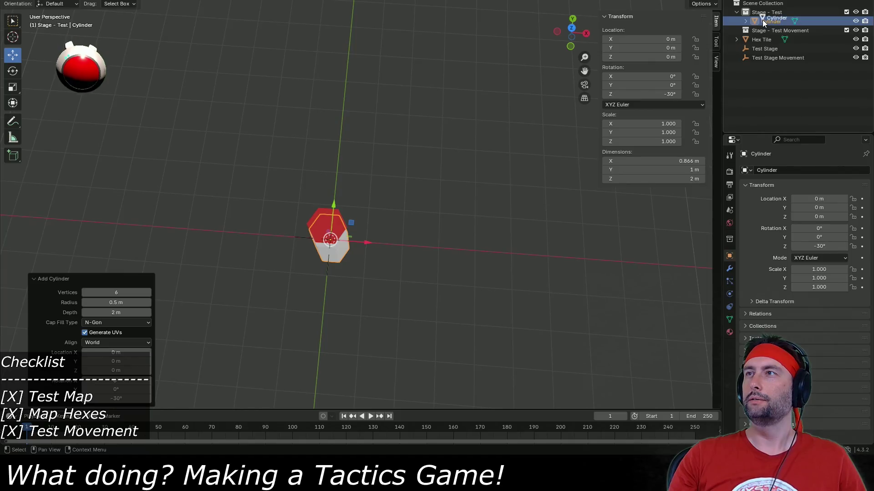
Step: Parent the cylinder under Test Stage and rename it Floor
mouse_move(762, 22)
mouse_down()
mouse_move(771, 51)
mouse_move(764, 53)
mouse_up()
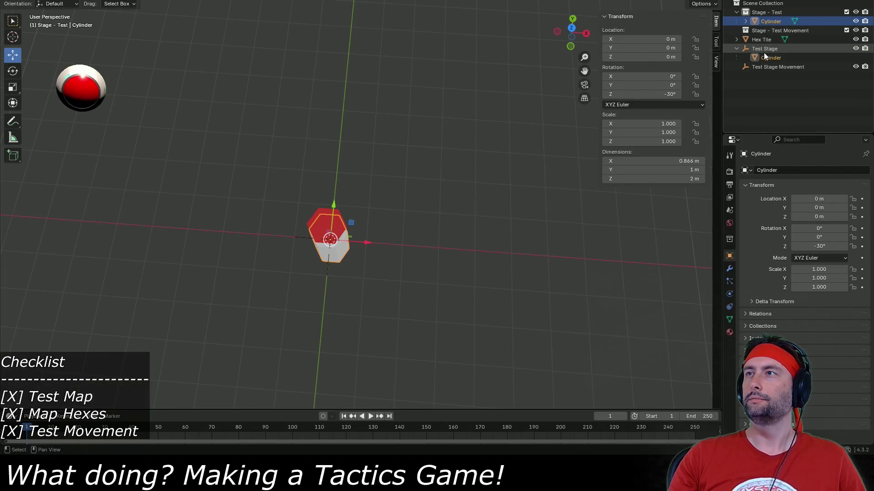
double_click(774, 58)
text(Floo)
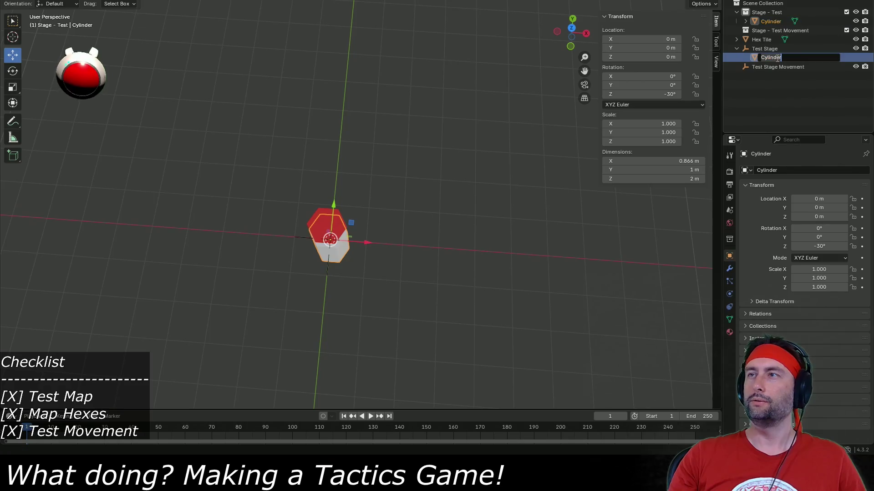
text(r)
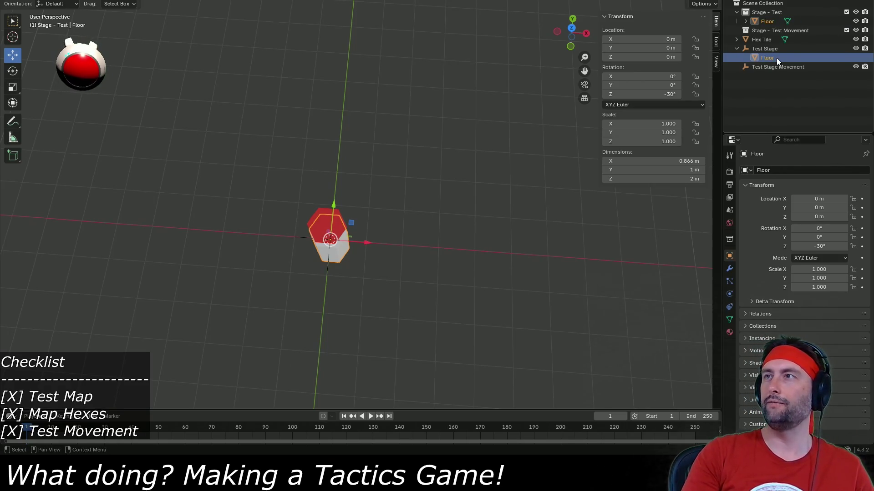
key(Return)
Step: Lower Floor to a Z location of -1 m
drag(508, 234, 503, 176)
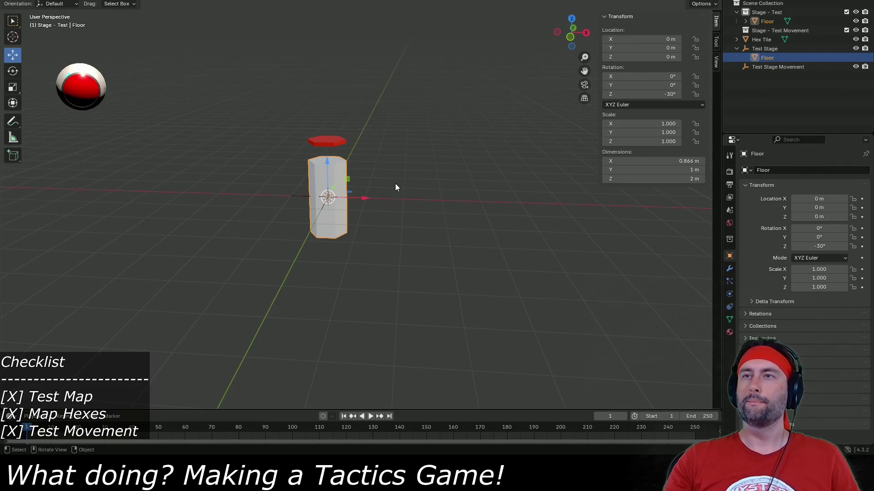
scroll(395, 184, up, 2)
click(655, 58)
text(-1)
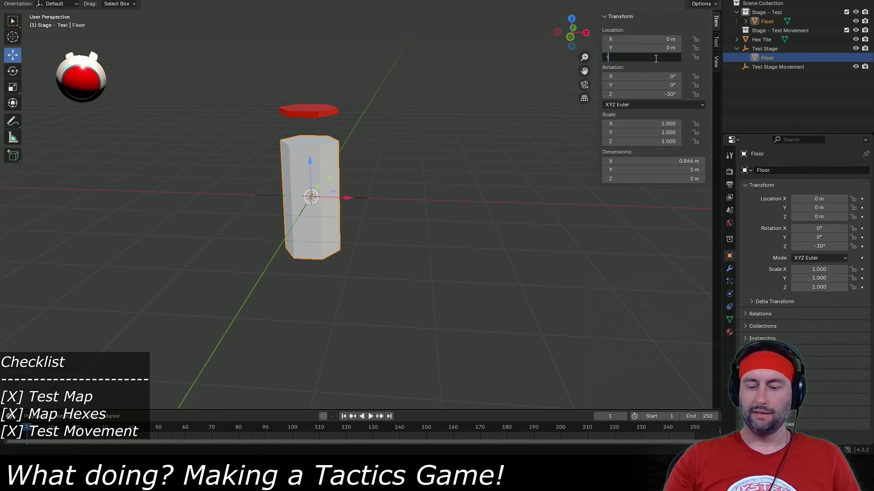
key(Return)
Step: Apply Floor's scale from the Object > Apply menu
drag(395, 202, 394, 258)
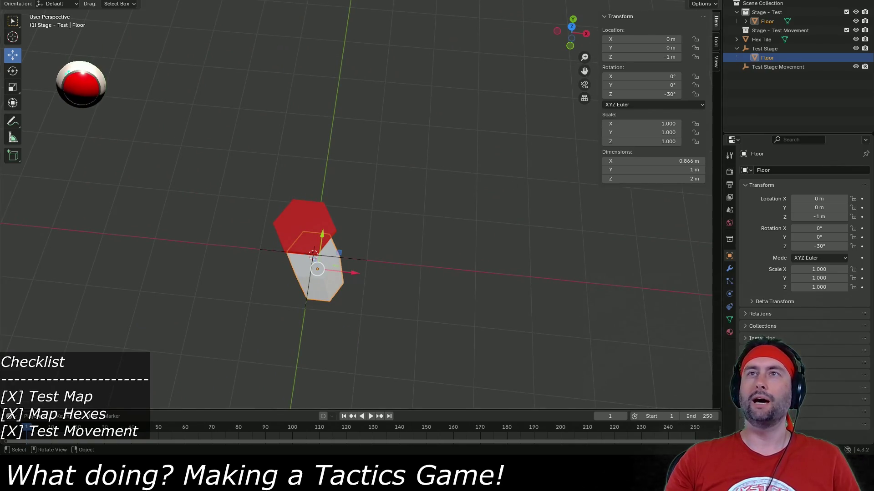
click(150, 1)
mouse_move(162, 39)
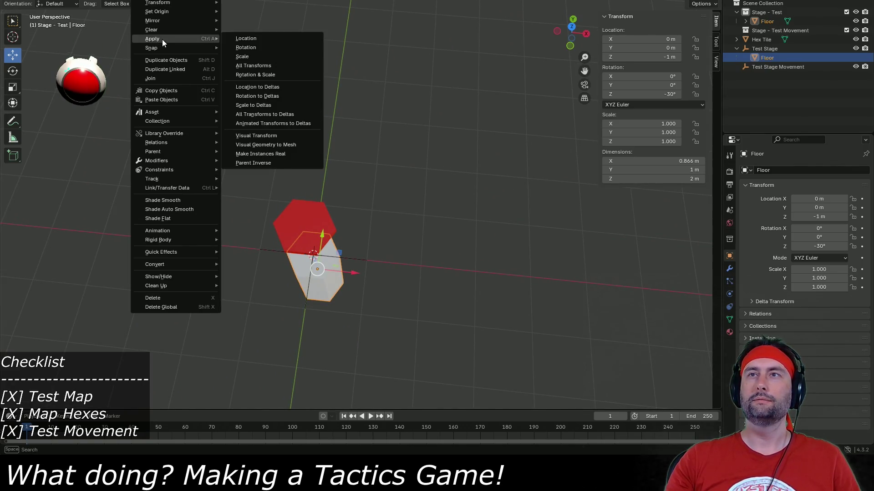
click(268, 56)
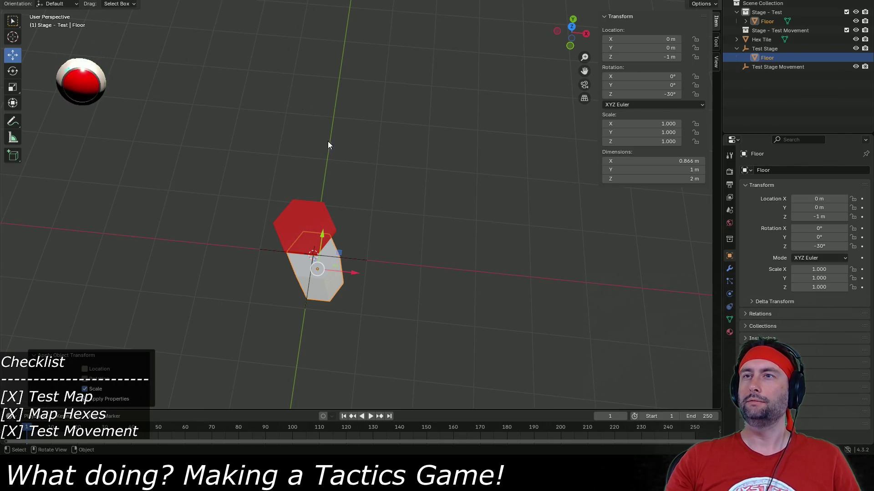
Step: Save the file and scale Floor to X 10, Y 10, Z 1
key(ctrl+s)
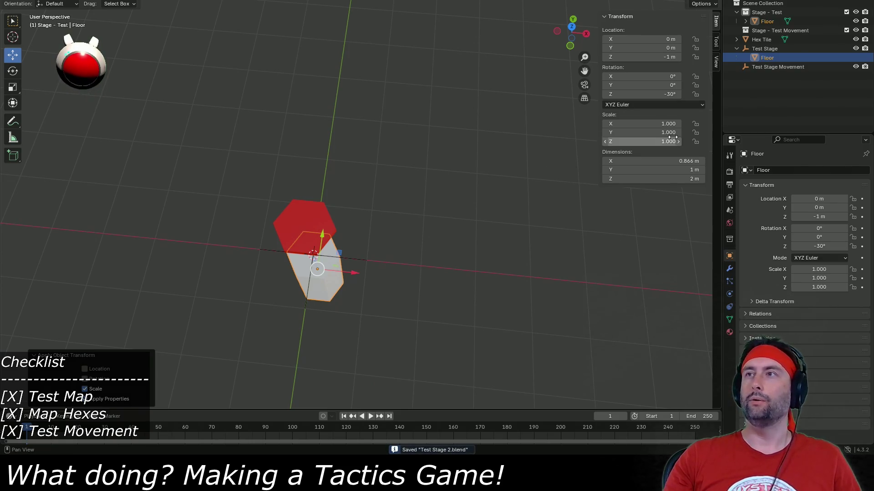
click(651, 125)
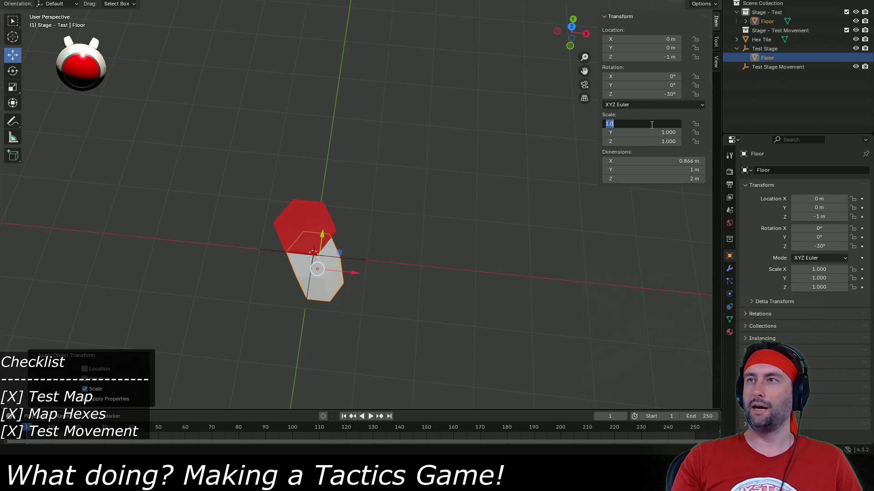
text(10)
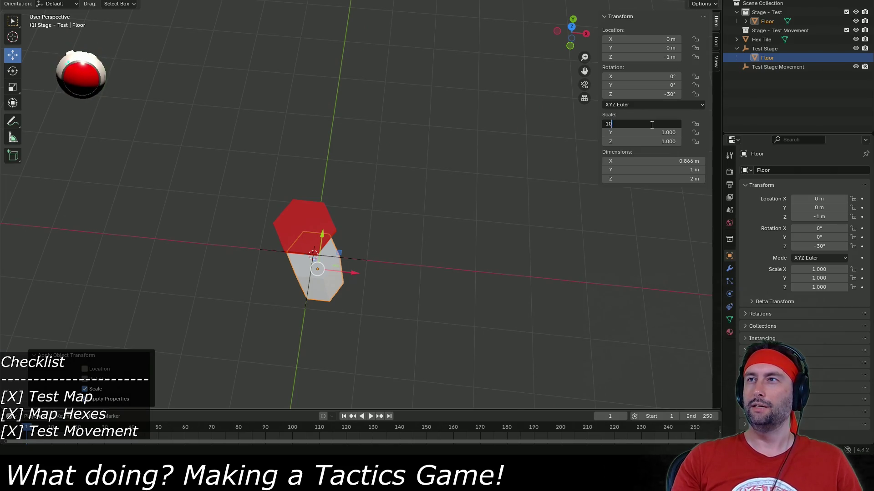
key(Tab)
key(Tab)
text(10)
key(Return)
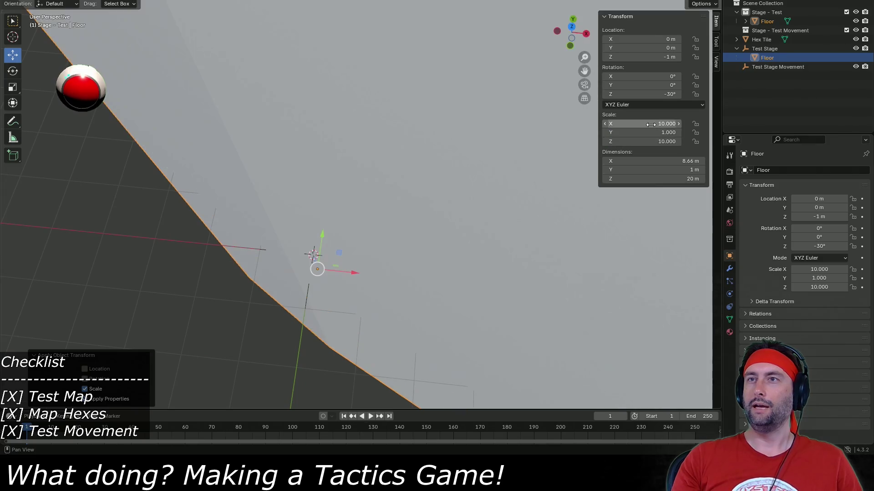
click(646, 142)
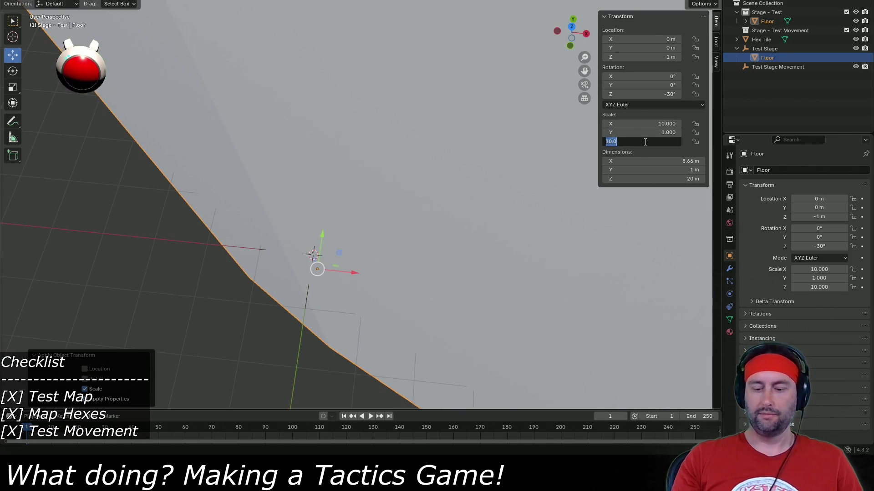
text(1)
key(Return)
double_click(645, 132)
text(10)
key(Return)
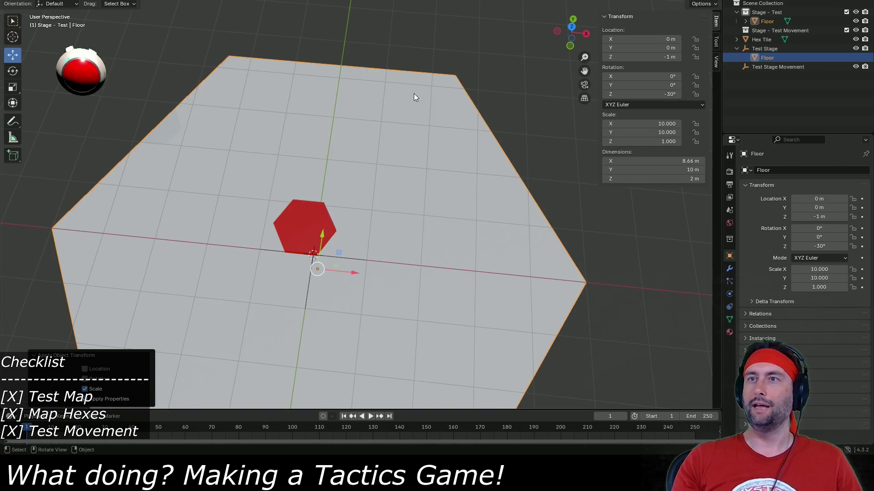
Step: Apply Floor's scale so it reads 1.000 on all axes, then inspect the hexagon
scroll(311, 215, up, 3)
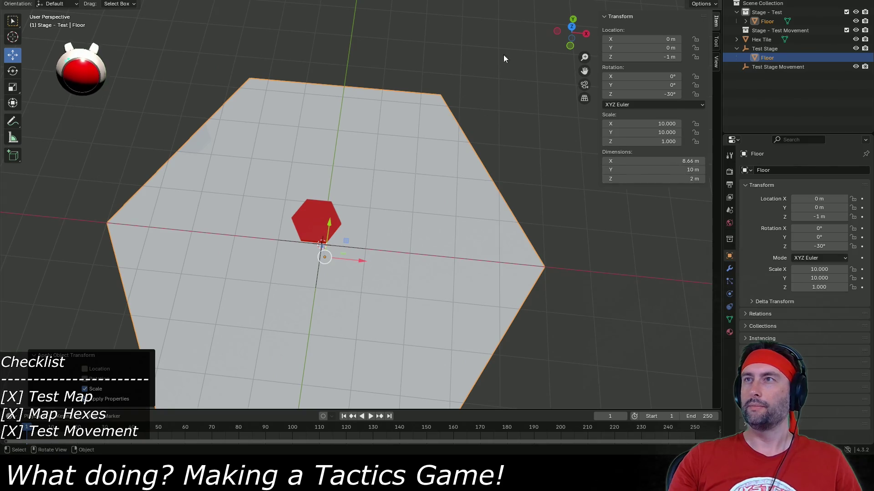
click(141, 0)
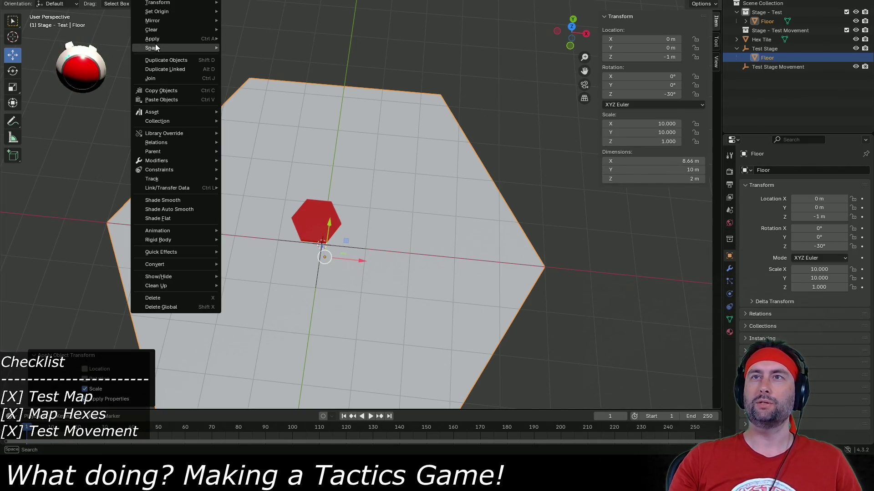
mouse_move(165, 40)
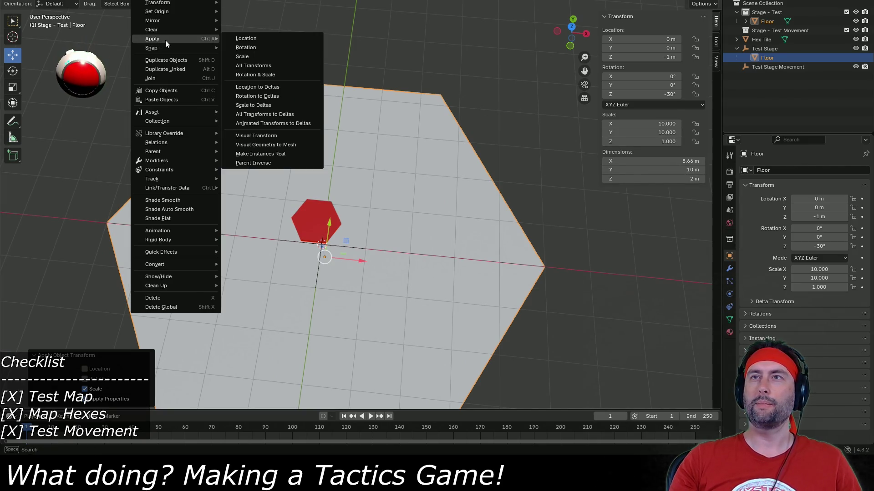
click(250, 57)
mouse_move(322, 204)
mouse_down()
mouse_move(326, 236)
mouse_move(409, 191)
mouse_move(652, 174)
mouse_up()
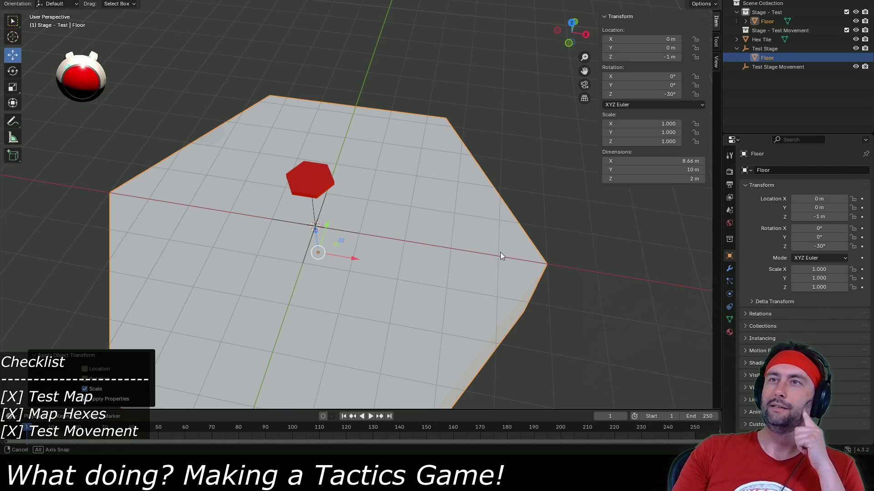
mouse_move(501, 252)
mouse_down()
mouse_move(505, 203)
mouse_move(497, 246)
mouse_up()
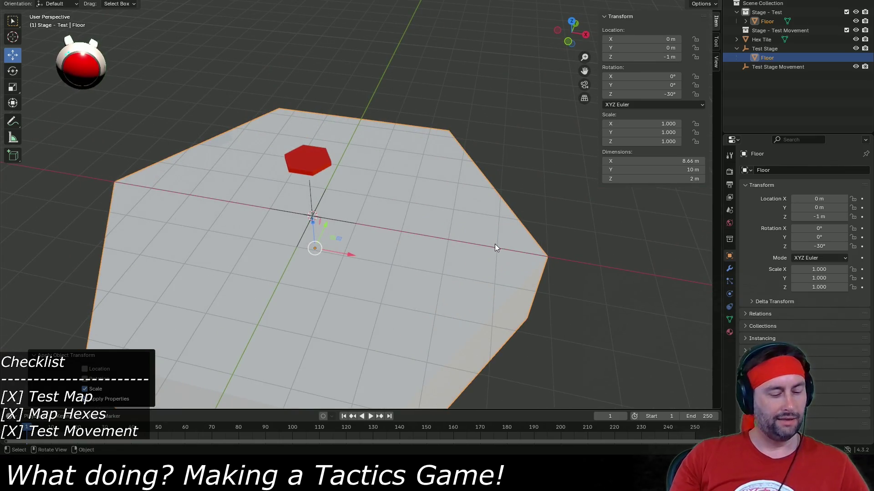
Step: Duplicate Floor in place and raise the copy to Z 1 m
key(shift+d)
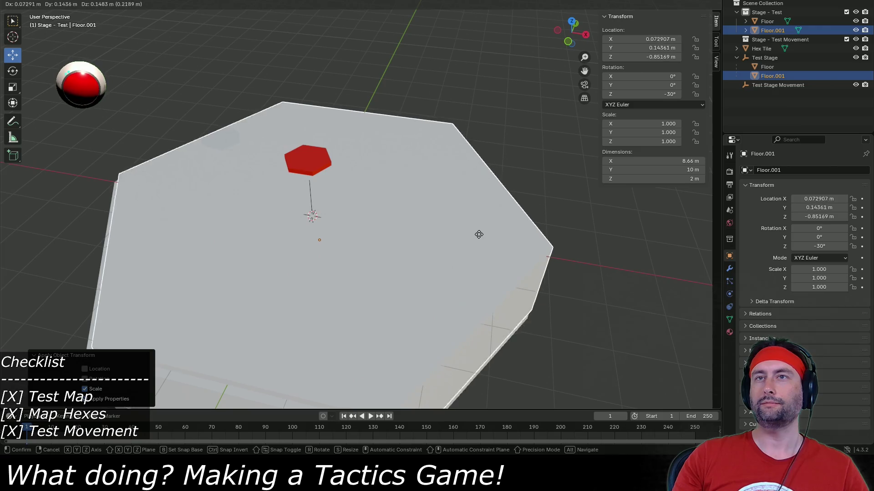
right_click(476, 235)
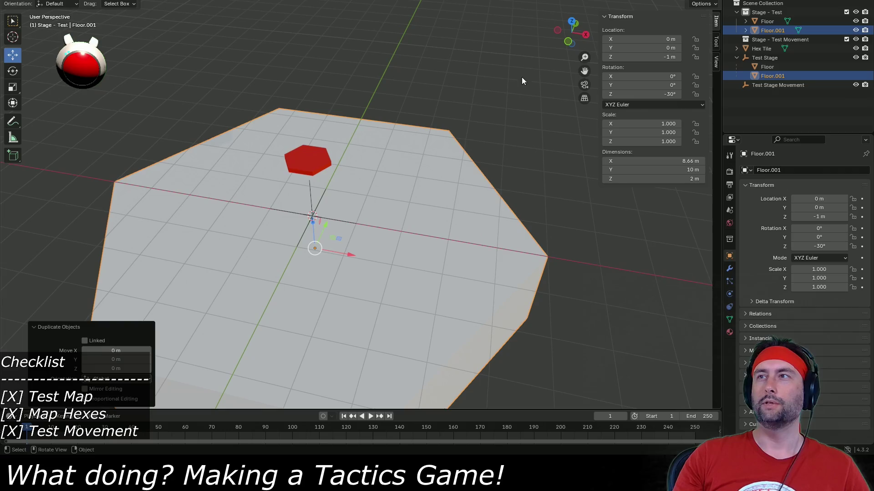
mouse_move(642, 57)
mouse_down()
mouse_move(678, 57)
mouse_move(644, 57)
mouse_up()
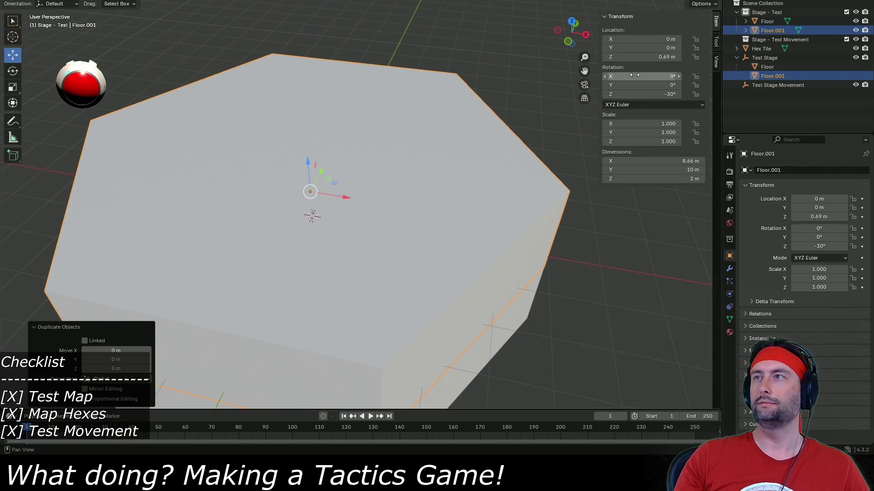
click(642, 57)
text(1)
key(Return)
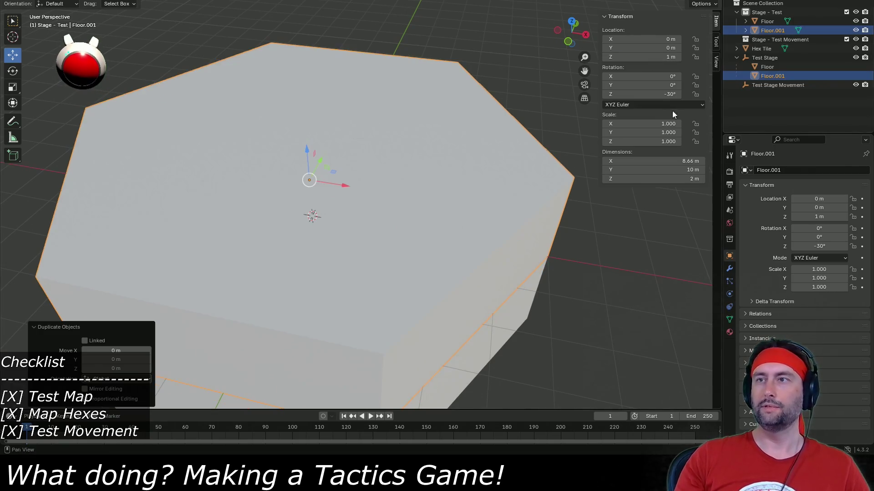
mouse_move(560, 182)
mouse_down()
mouse_move(538, 200)
mouse_move(547, 203)
mouse_move(549, 243)
mouse_up()
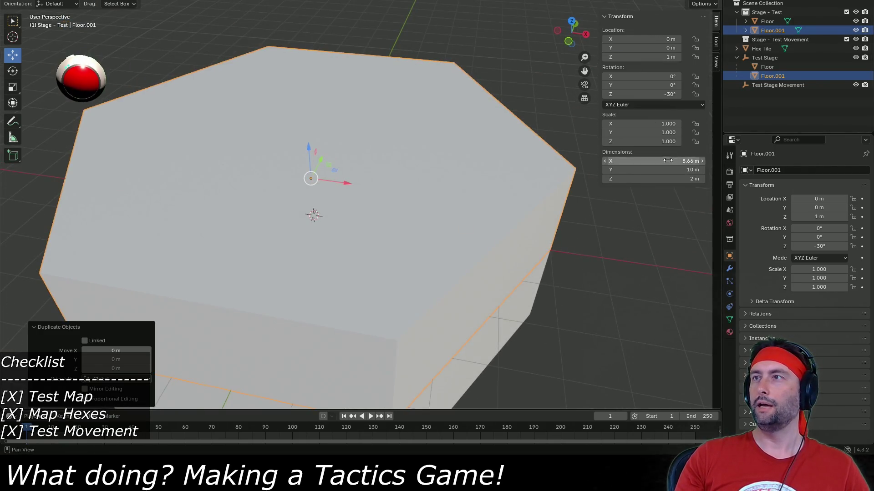
Step: Scale the copy to 0.25 on X and Y
click(655, 124)
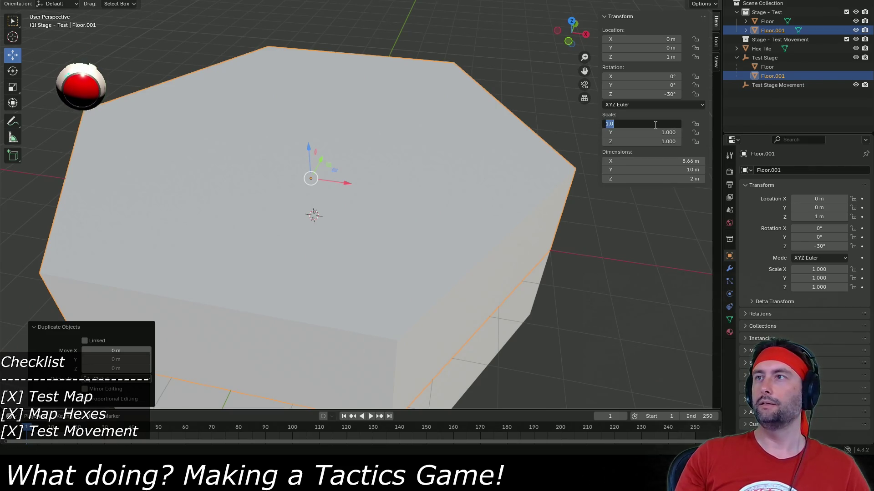
text(0.25)
key(Tab)
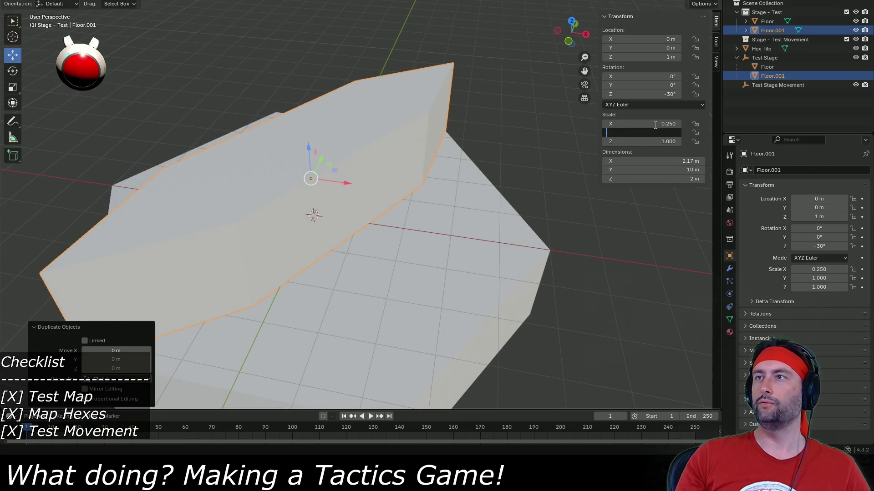
text(0.25)
key(Return)
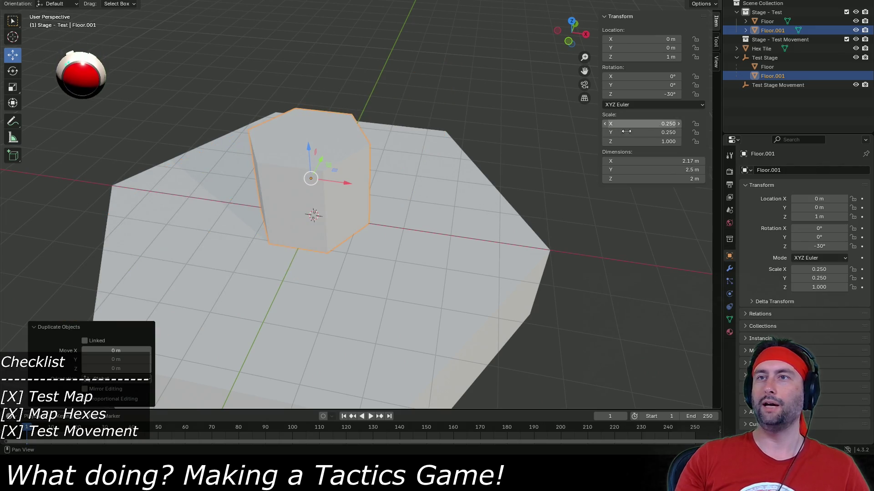
Step: Apply Floor.001's scale and save the blend file
mouse_move(345, 231)
mouse_down()
mouse_move(356, 240)
mouse_move(276, 34)
mouse_up()
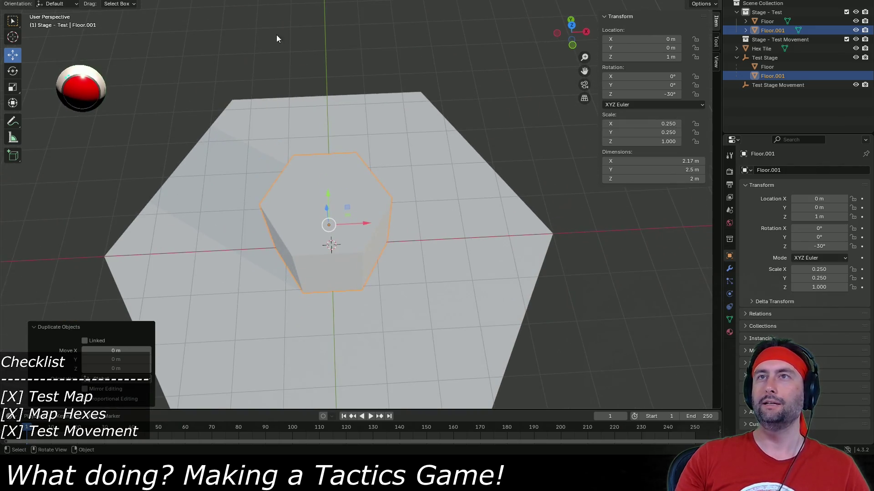
click(138, 2)
mouse_move(170, 40)
click(240, 57)
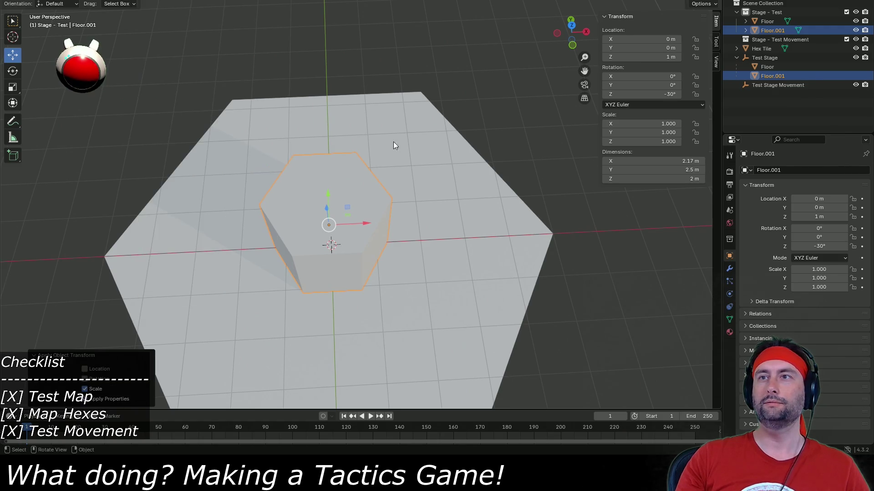
key(ctrl+s)
Step: Duplicate Floor.001 in place as Floor.002
mouse_move(463, 285)
mouse_down()
mouse_move(416, 231)
mouse_move(454, 249)
mouse_move(445, 258)
mouse_move(428, 255)
mouse_move(435, 257)
mouse_up()
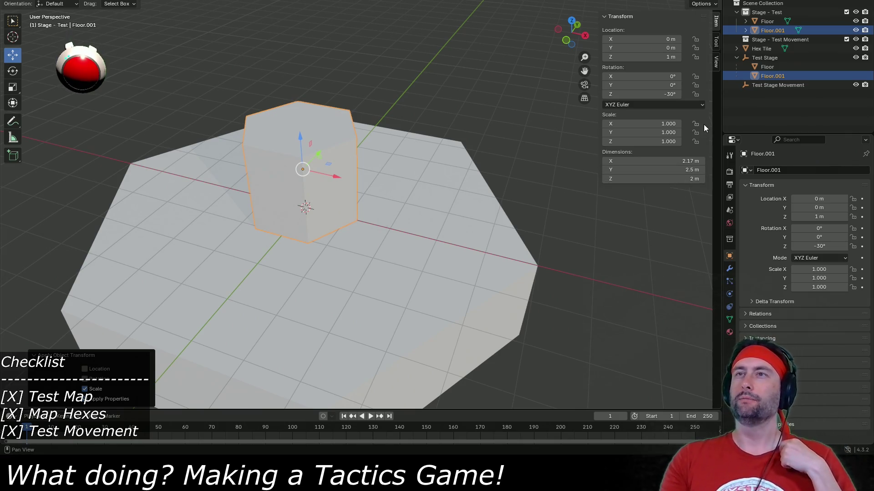
mouse_move(450, 227)
mouse_down()
mouse_move(433, 237)
mouse_move(436, 223)
mouse_up()
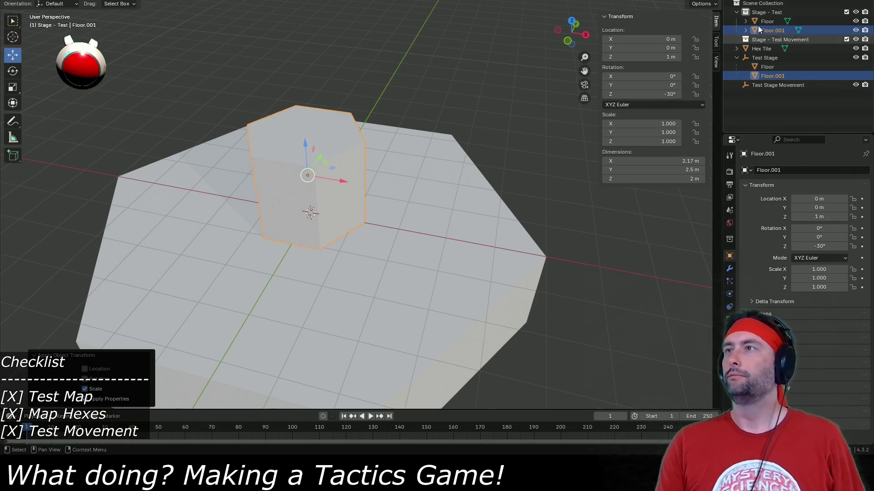
click(736, 57)
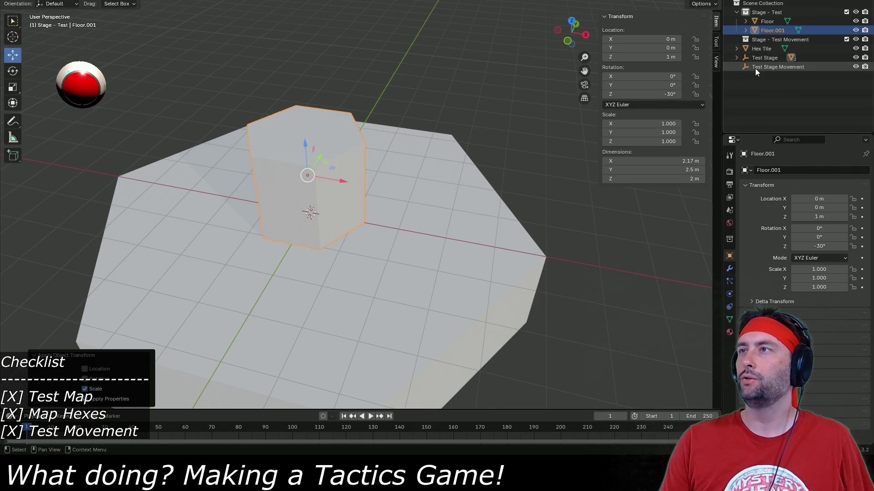
click(736, 57)
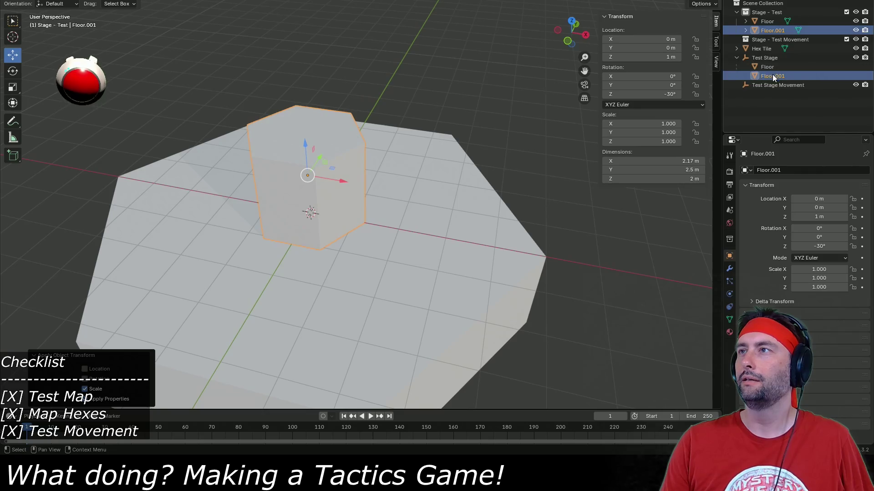
click(771, 75)
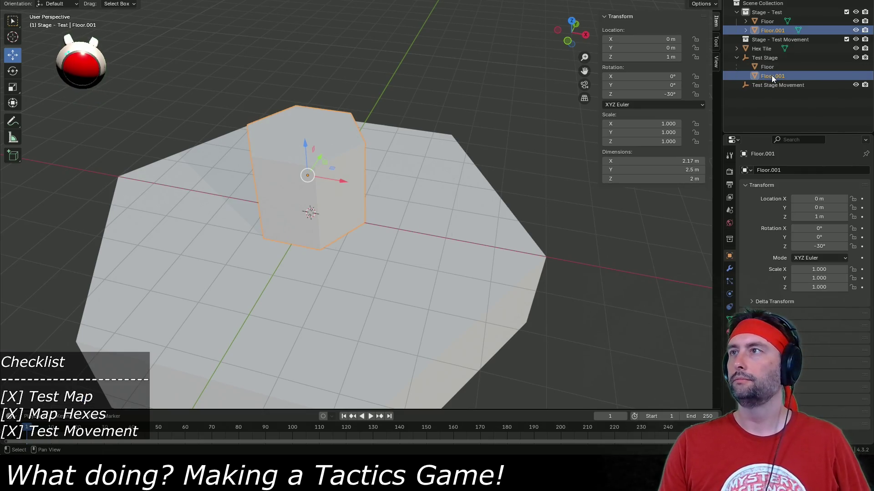
key(shift+d)
right_click(408, 225)
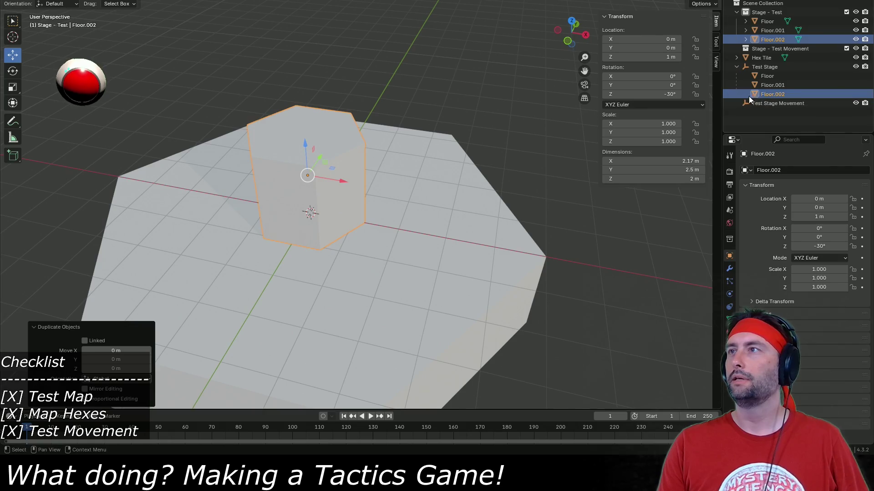
Step: Try parenting and unlinking objects in the Outliner, undoing each change
mouse_move(766, 94)
mouse_down()
mouse_move(777, 105)
mouse_move(757, 104)
mouse_up()
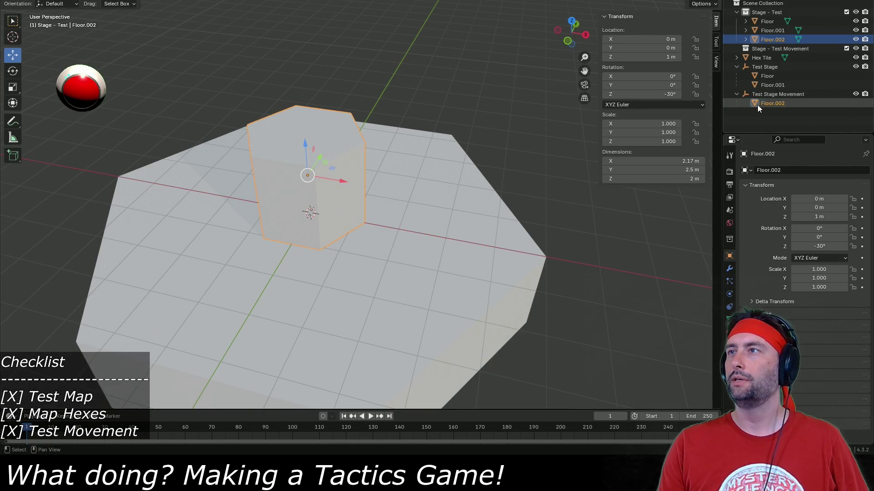
key(ctrl+z)
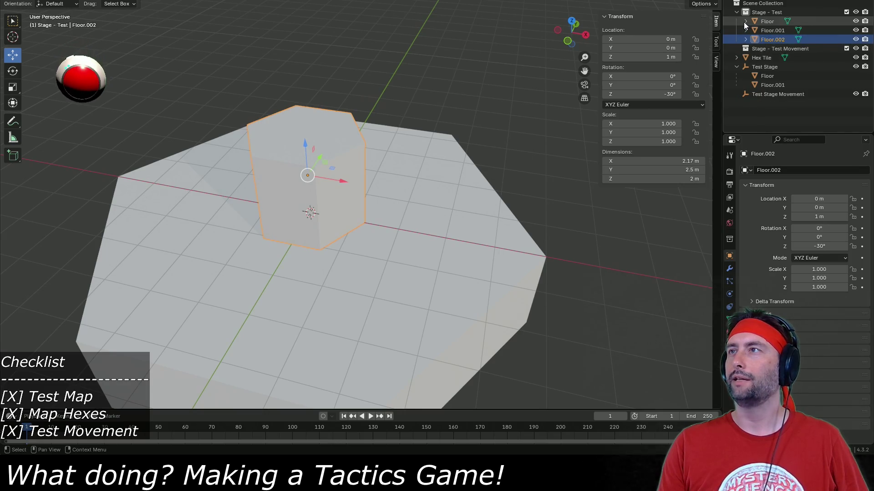
click(766, 21)
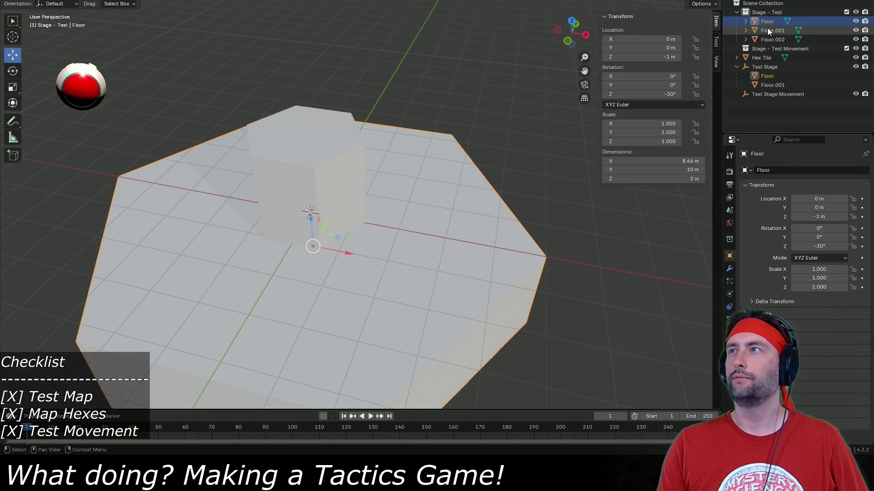
click(768, 31)
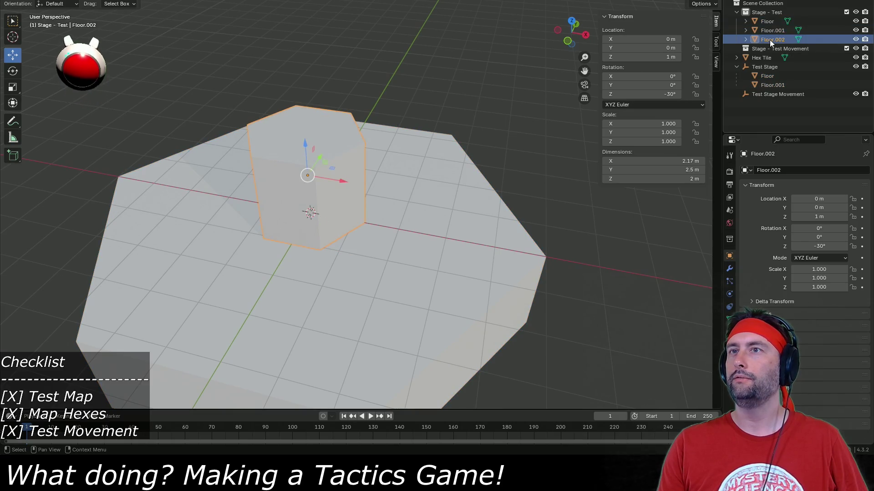
click(765, 23)
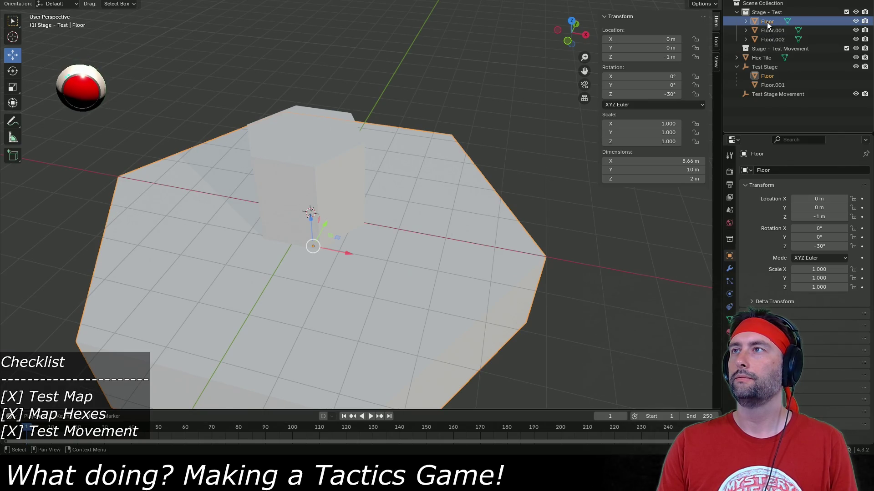
drag(769, 21, 752, 24)
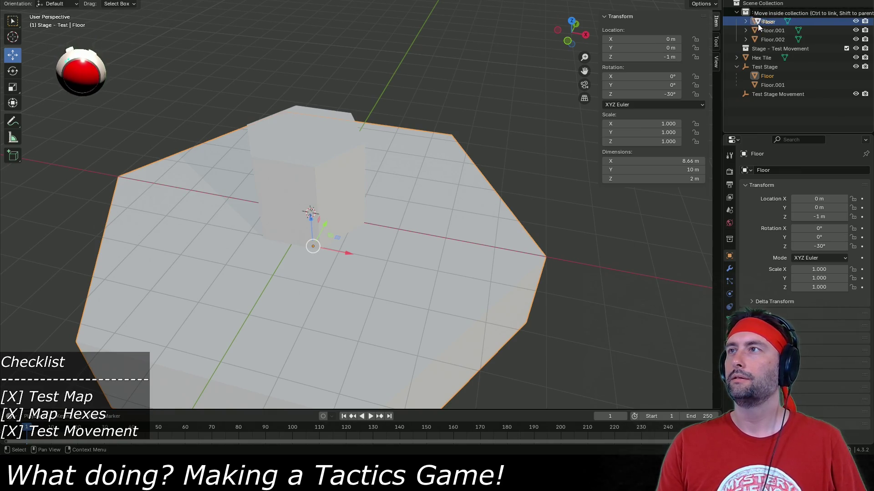
right_click(759, 22)
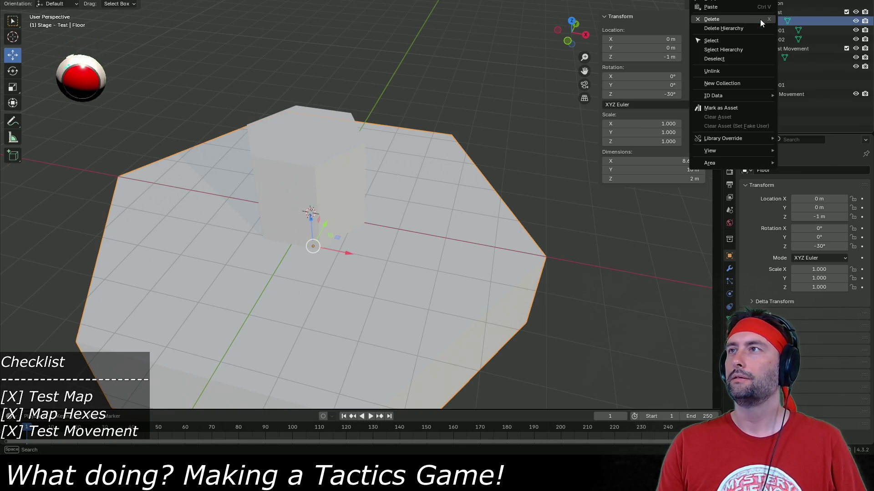
click(730, 69)
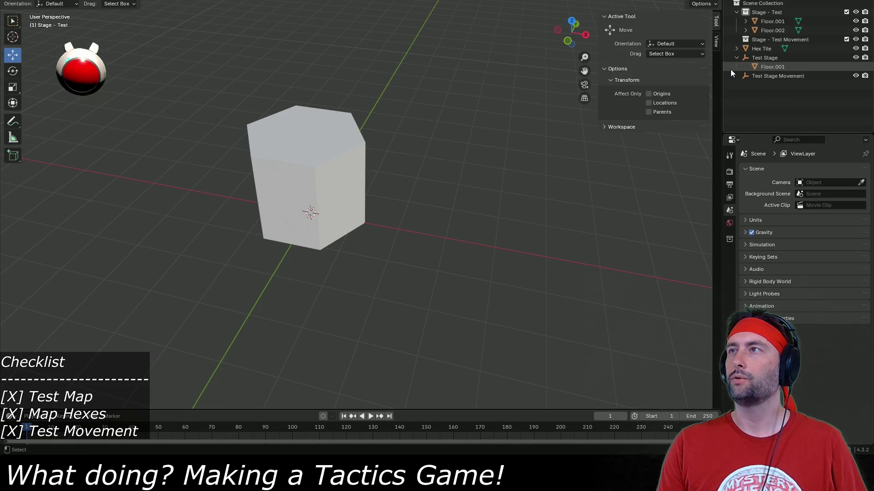
key(ctrl+z)
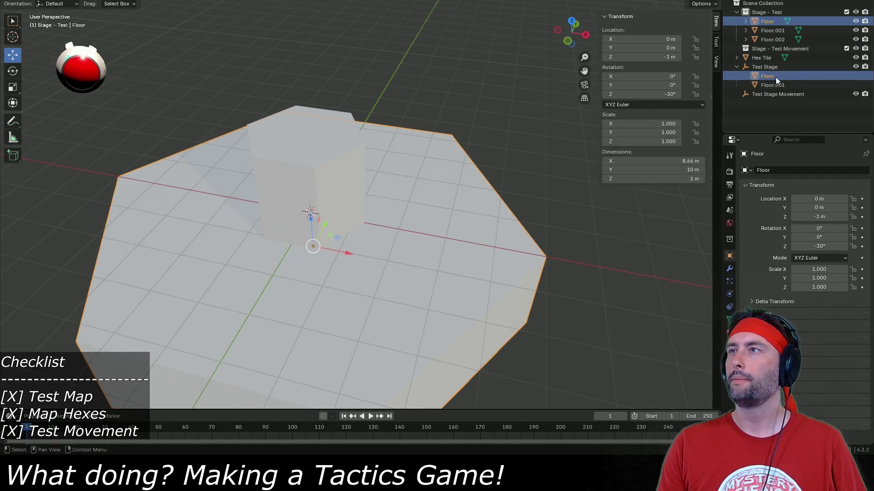
Step: Move Floor.002 into Stage - Test Movement and parent it to Test Stage Movement
click(771, 29)
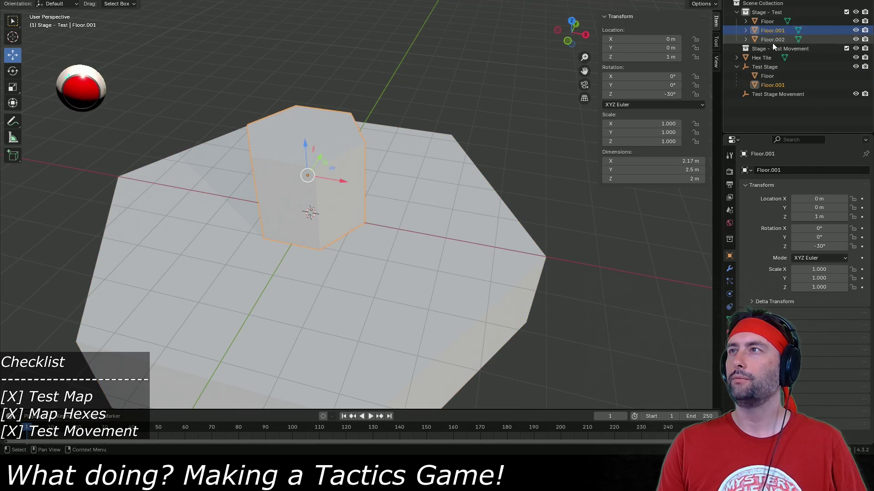
mouse_move(771, 40)
mouse_down()
mouse_move(778, 49)
mouse_move(763, 45)
mouse_up()
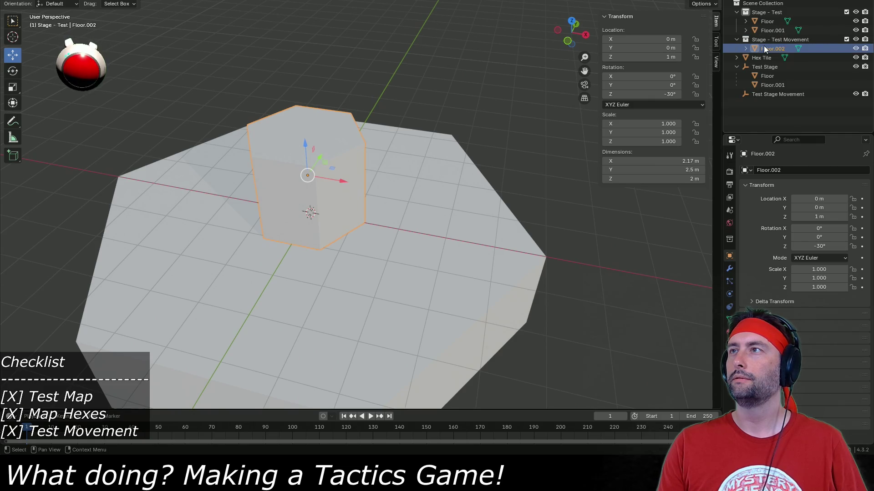
click(762, 95)
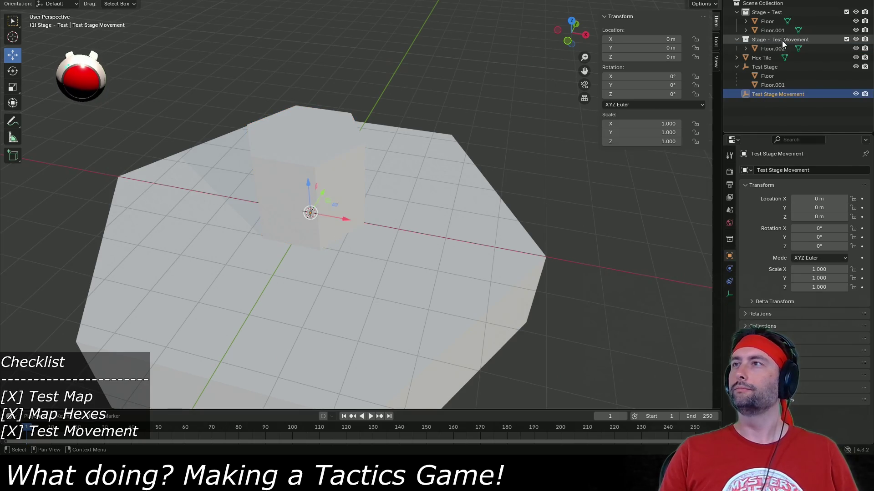
click(774, 49)
drag(775, 48, 777, 90)
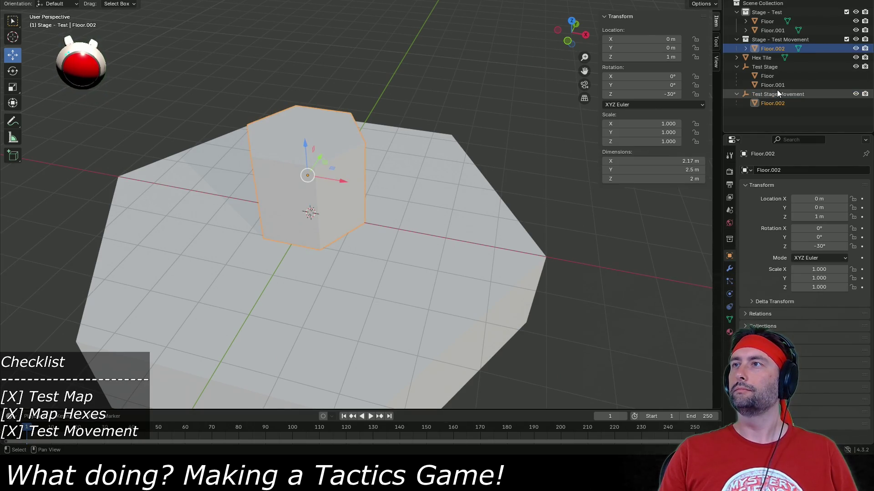
click(772, 103)
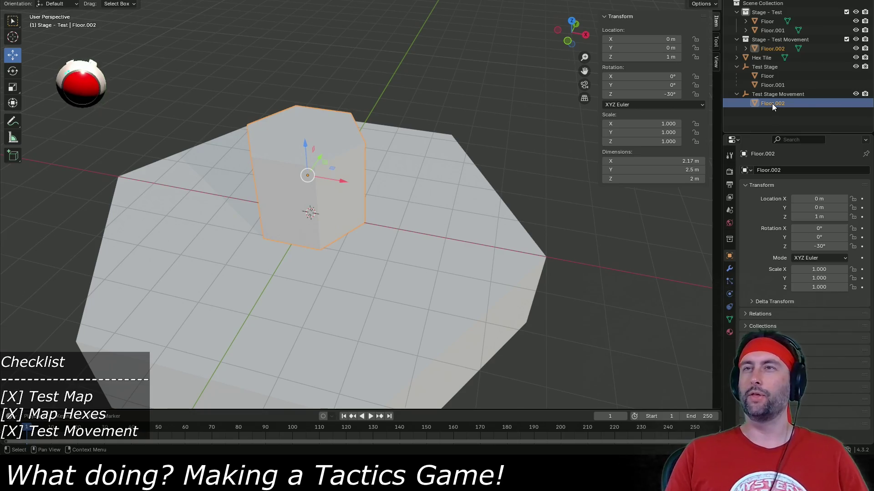
mouse_move(581, 296)
mouse_down()
mouse_move(575, 263)
mouse_move(581, 279)
mouse_up()
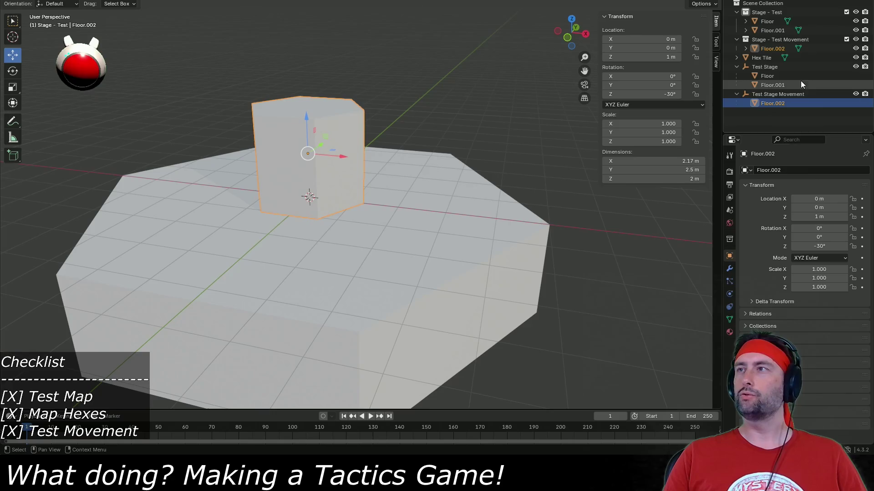
Step: Make Floor.002 0.1 m thick and raise it to Z 2 m
click(673, 179)
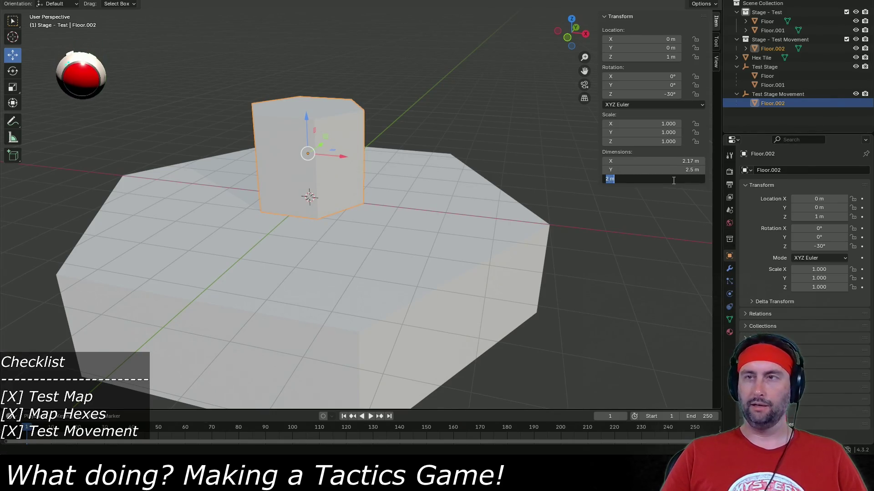
text(1)
text(0.1 m)
key(Return)
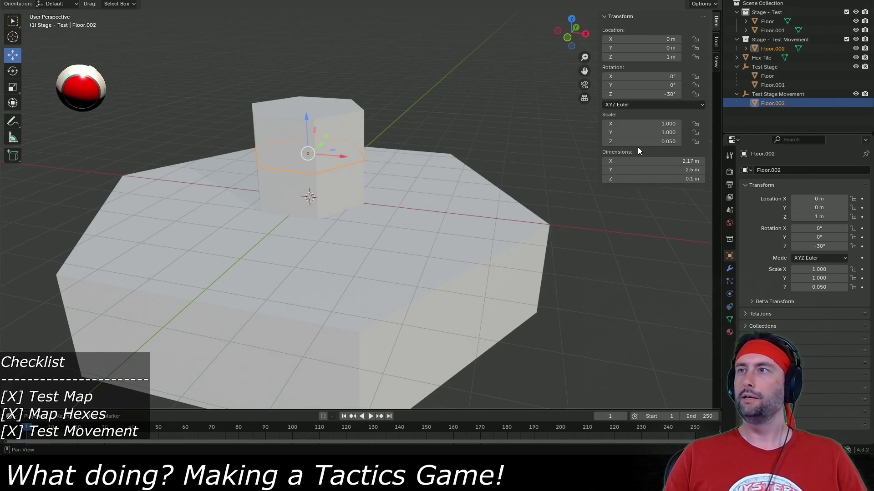
click(648, 57)
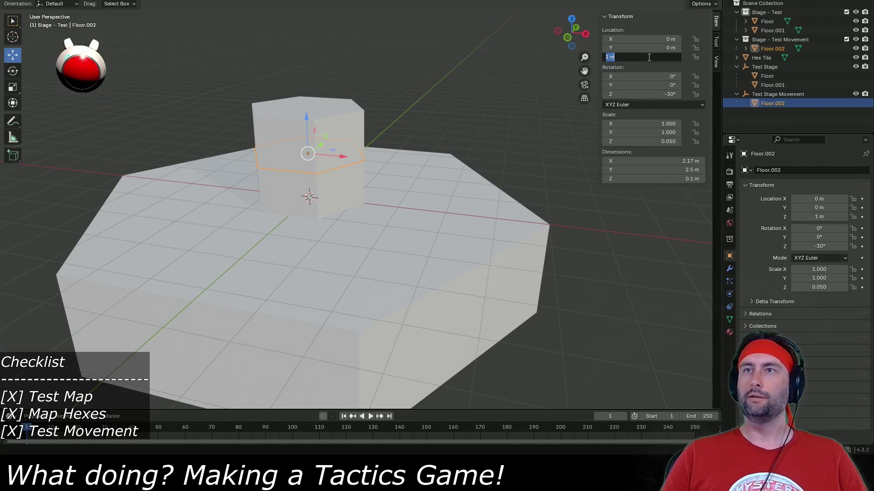
text(2)
key(Return)
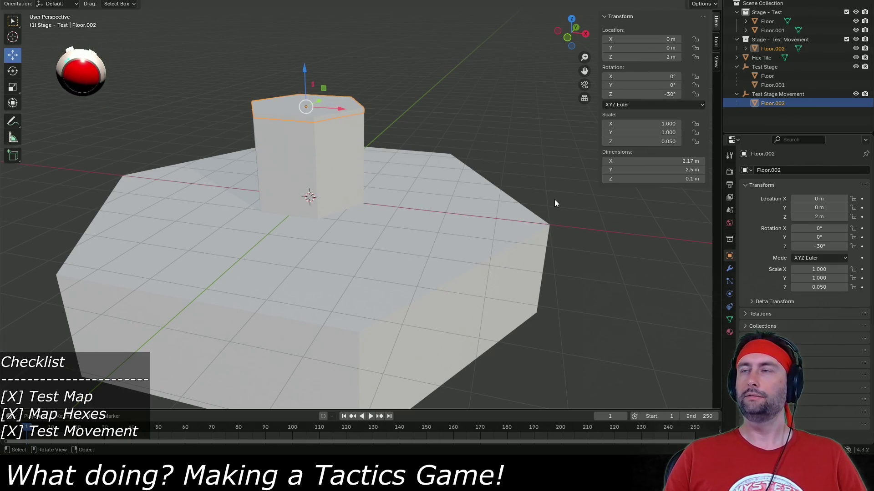
Step: Reduce Floor.002's thickness to 0.001 m and apply its scale
click(642, 179)
text(.001)
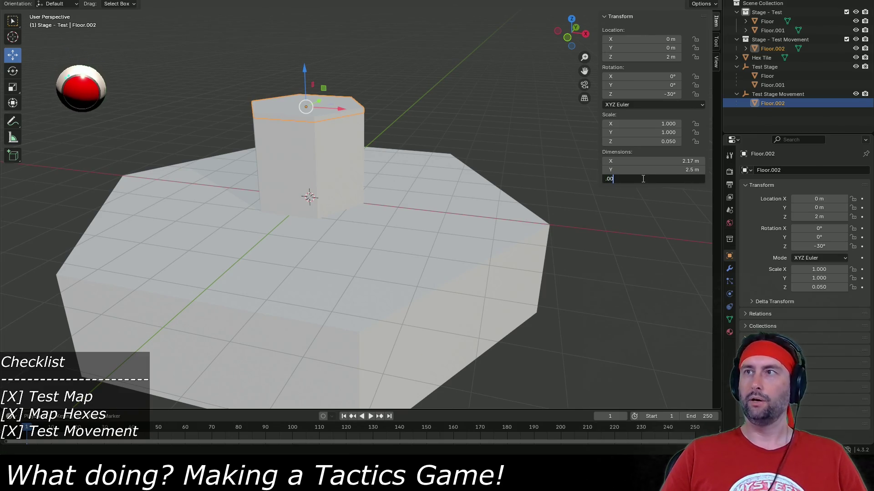
key(Return)
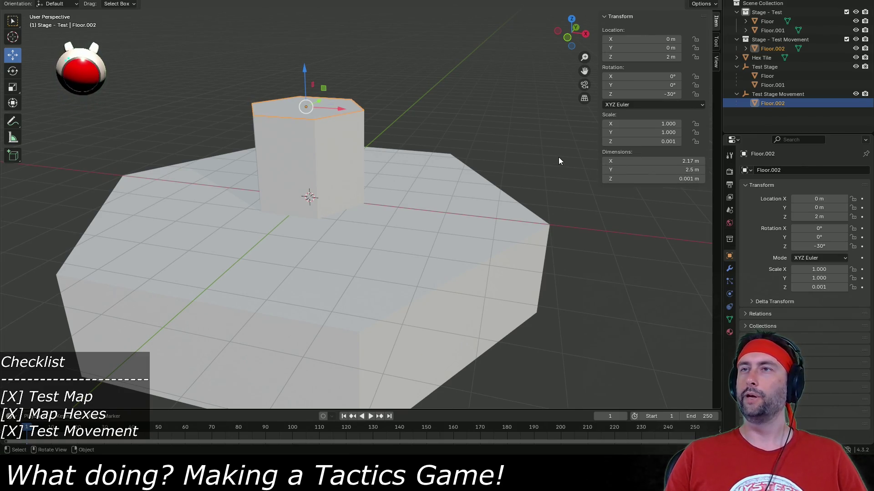
drag(476, 172, 476, 196)
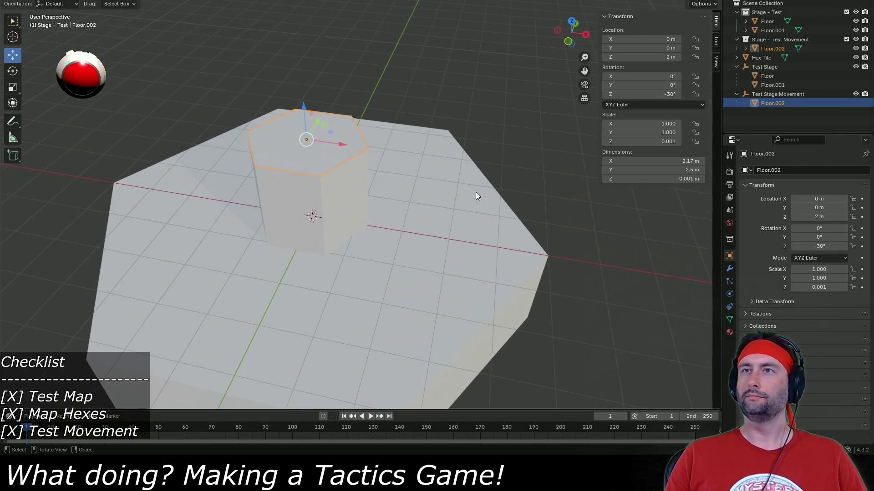
click(142, 1)
mouse_move(150, 42)
click(256, 62)
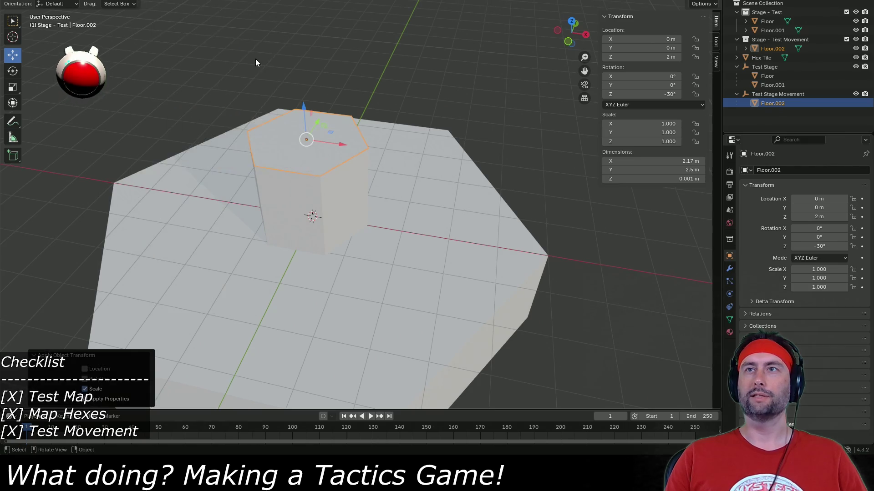
Step: Duplicate Floor.002 in place as Floor.003 and lower it to Z 0 m
key(shift+d)
right_click(344, 147)
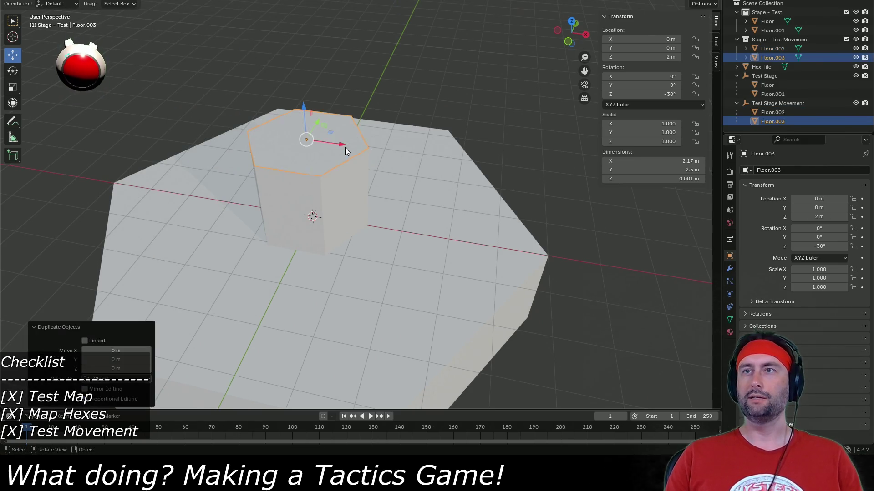
drag(303, 104, 310, 186)
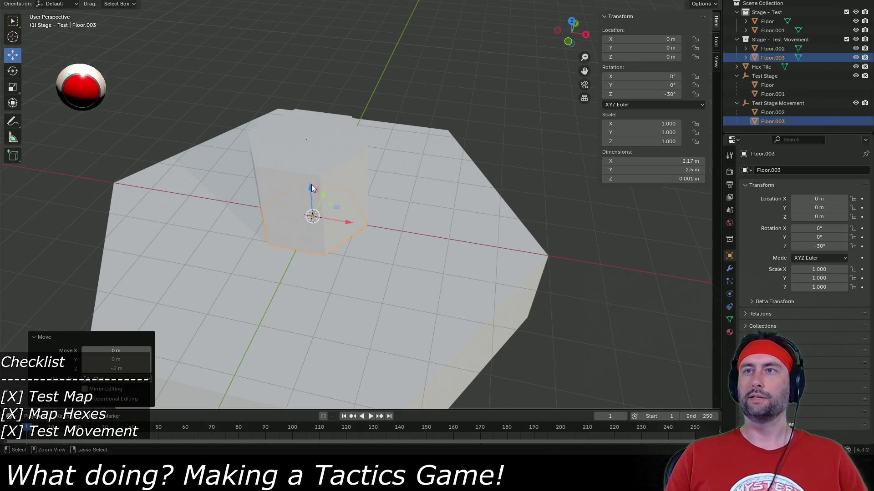
Step: Set Floor.003's X scale to 4, after trying 10 and 5
click(641, 124)
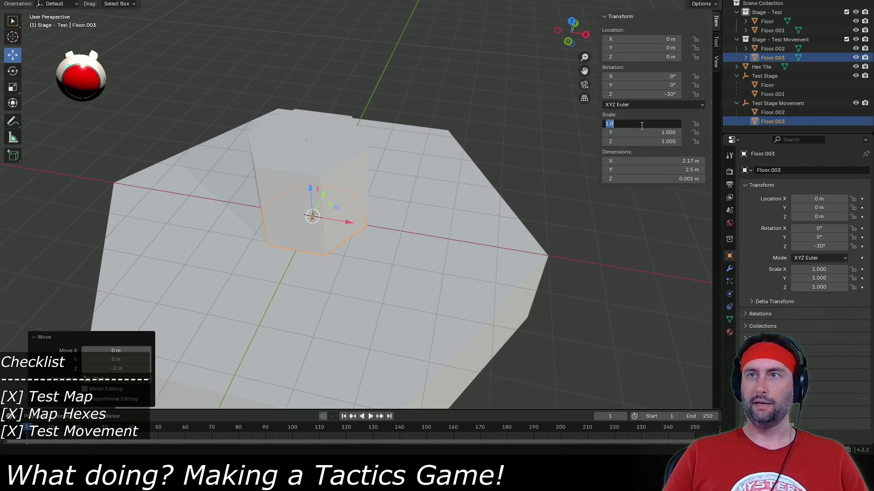
text(10)
key(Tab)
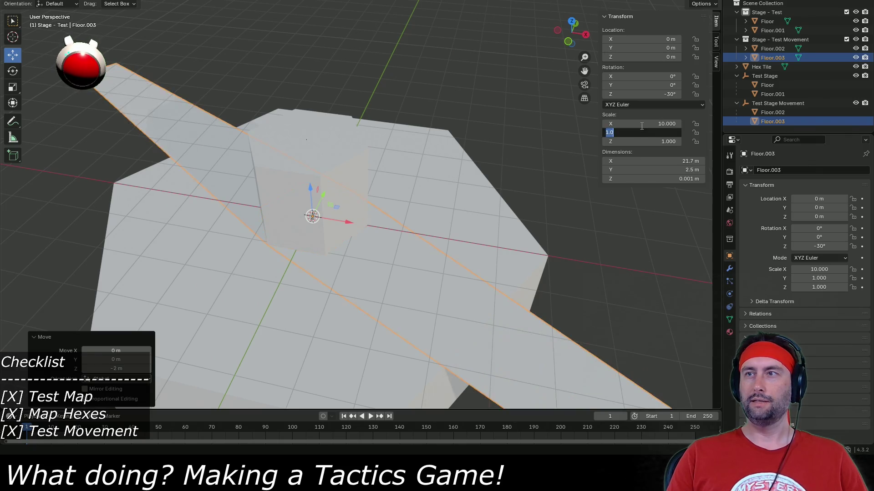
click(641, 124)
text(5)
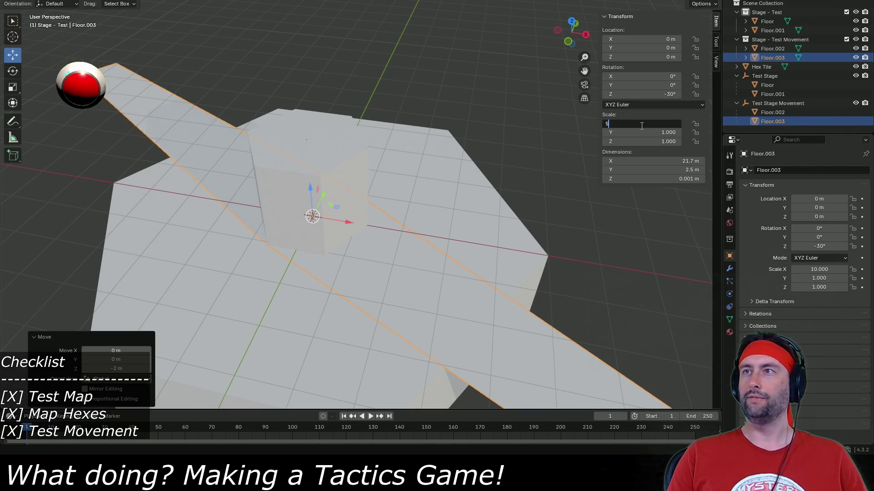
key(Tab)
text(5.000)
key(Tab)
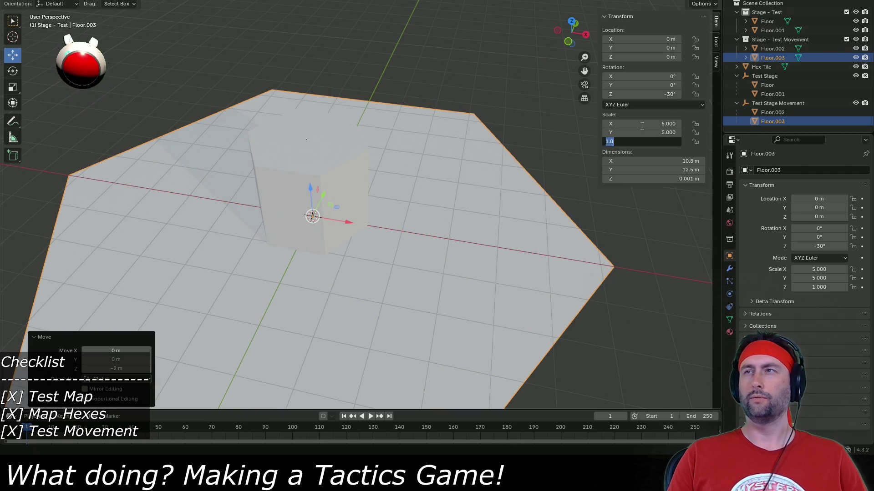
key(shift+Tab)
key(shift+Tab)
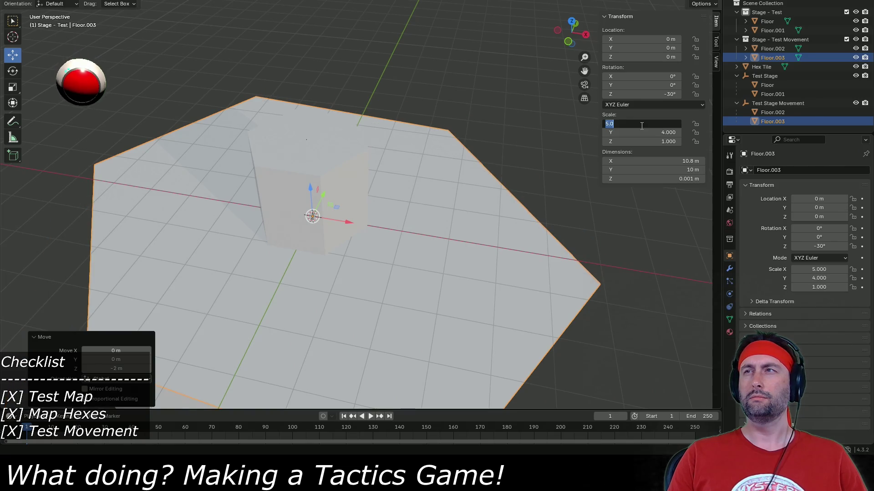
text(4)
key(Tab)
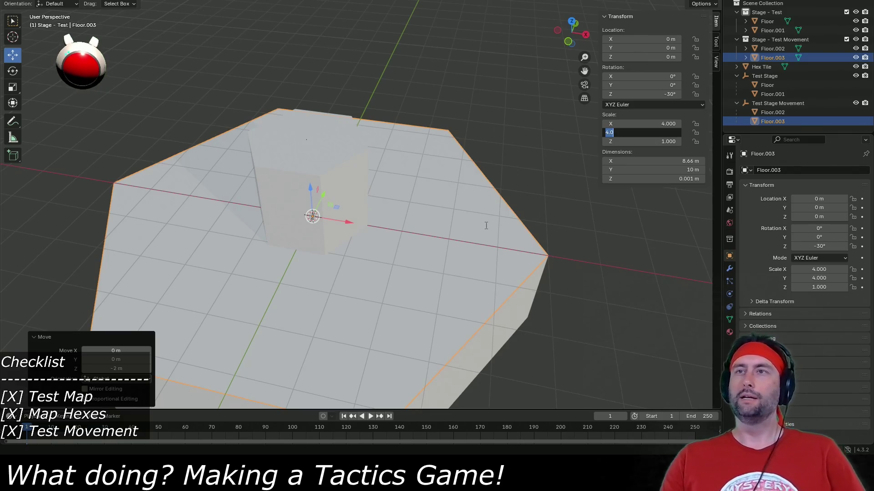
Step: Commit Floor.003's Y scale of 4 and save Test Stage 2.blend
key(Return)
mouse_move(592, 254)
mouse_down()
mouse_move(580, 264)
mouse_move(591, 261)
mouse_move(599, 287)
mouse_up()
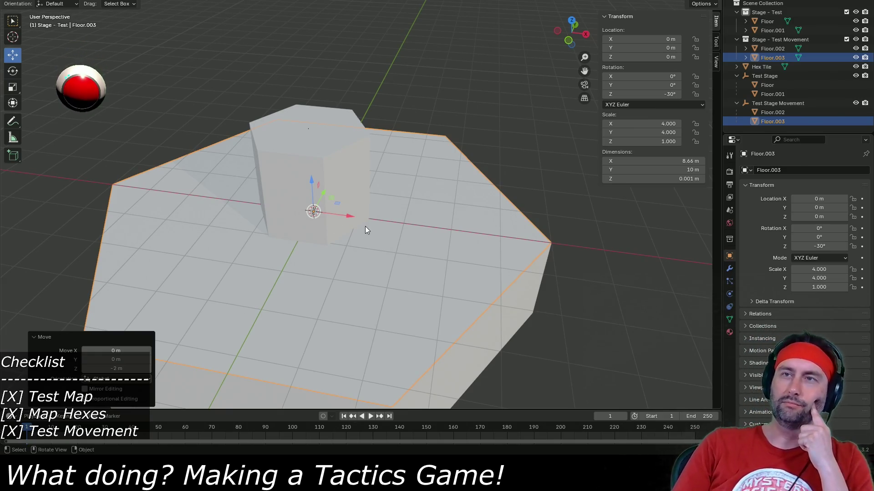
key(ctrl+s)
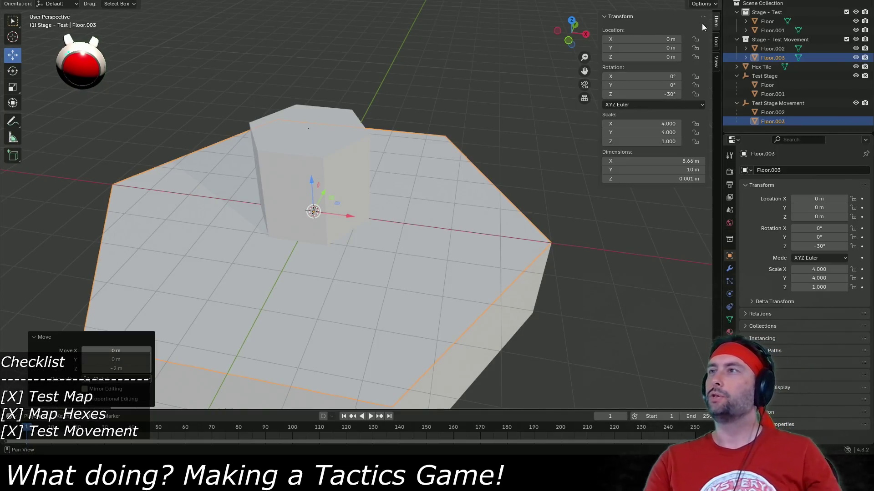
key(ctrl+s)
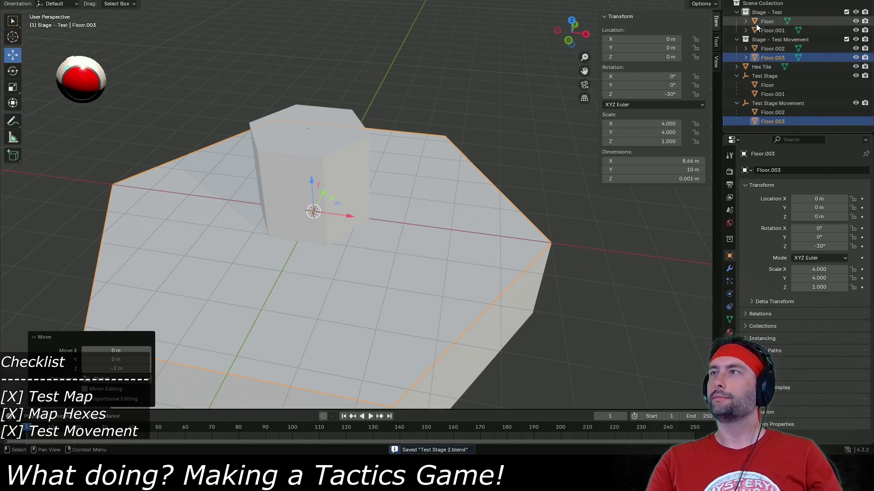
Step: Export the Stage - Test collection as Test Stage 2.fbx
click(761, 13)
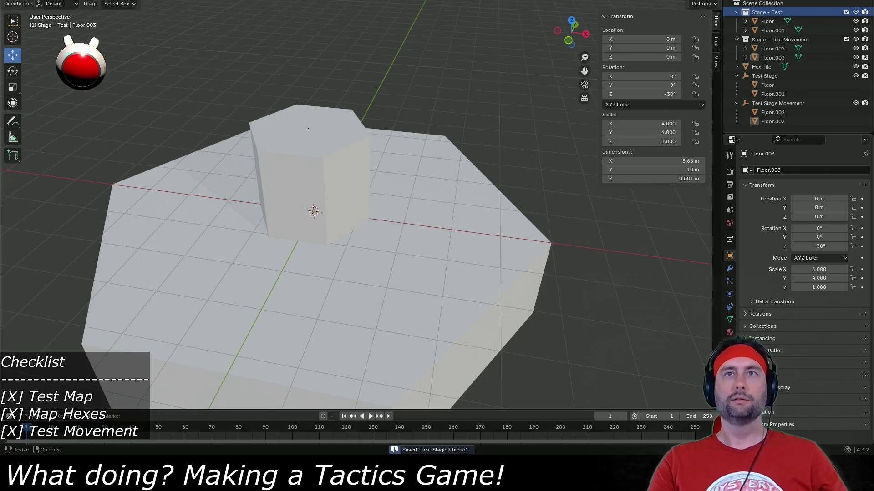
click(21, 0)
mouse_move(35, 119)
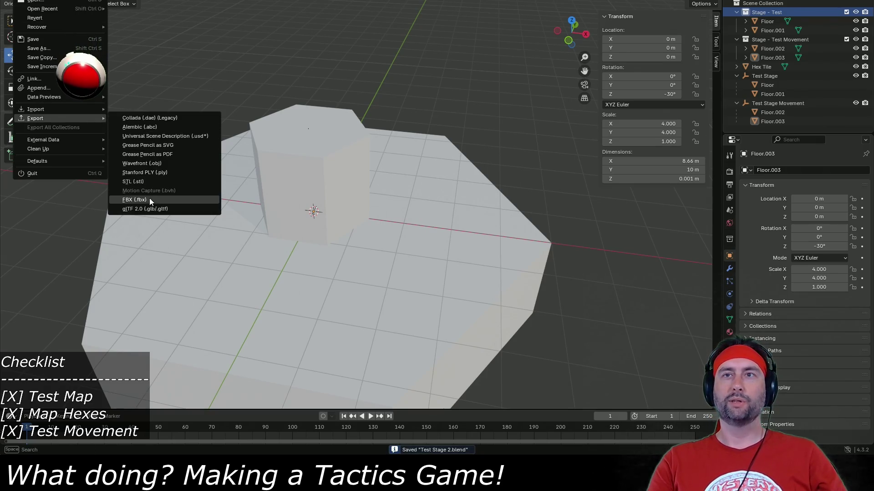
click(137, 200)
click(642, 113)
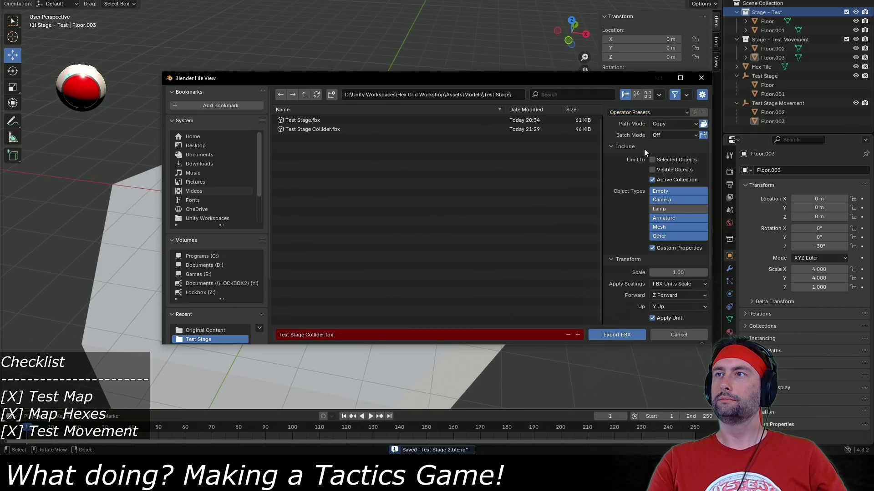
click(304, 335)
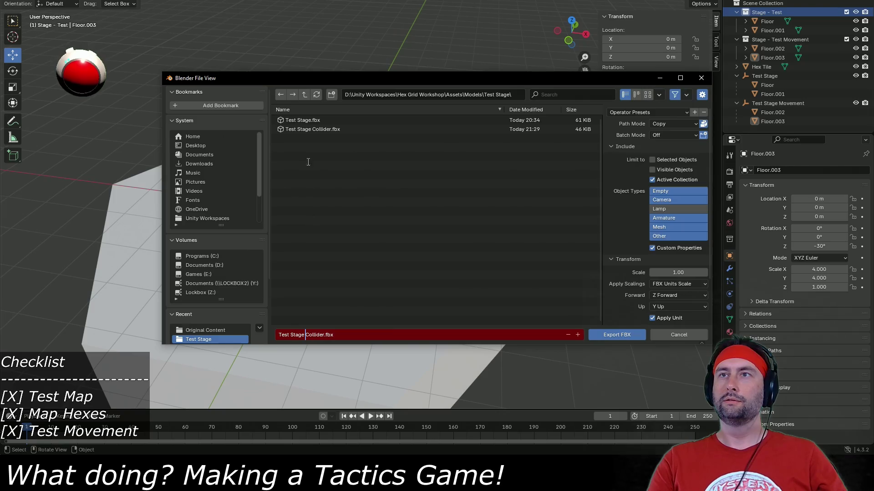
click(303, 120)
click(304, 335)
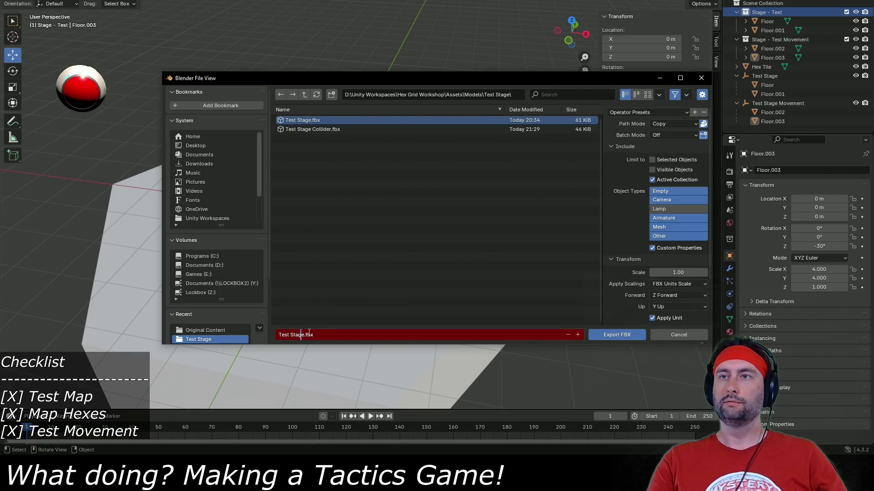
text(2)
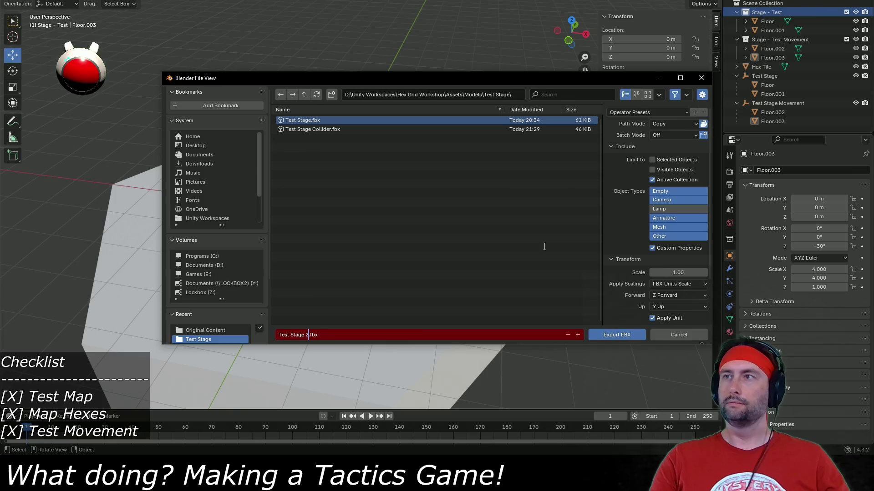
click(616, 335)
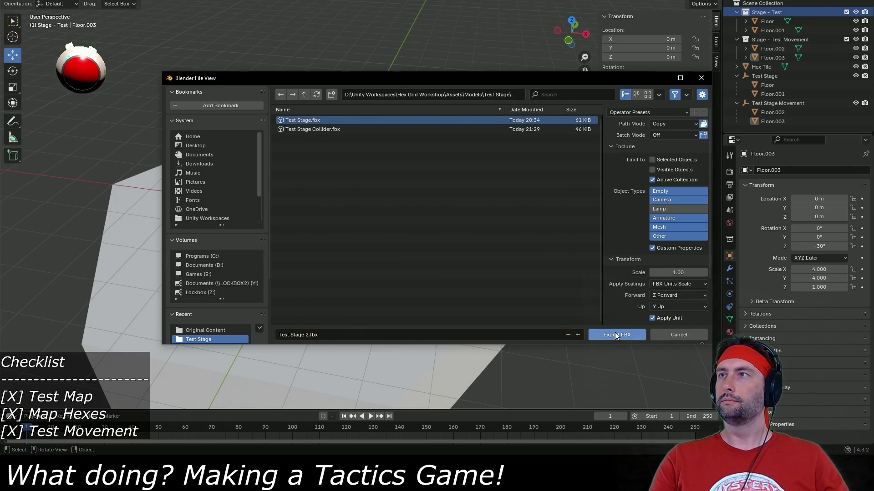
Step: Export the Stage - Test Movement collection as Test Stage 2 Collider.fbx
click(766, 38)
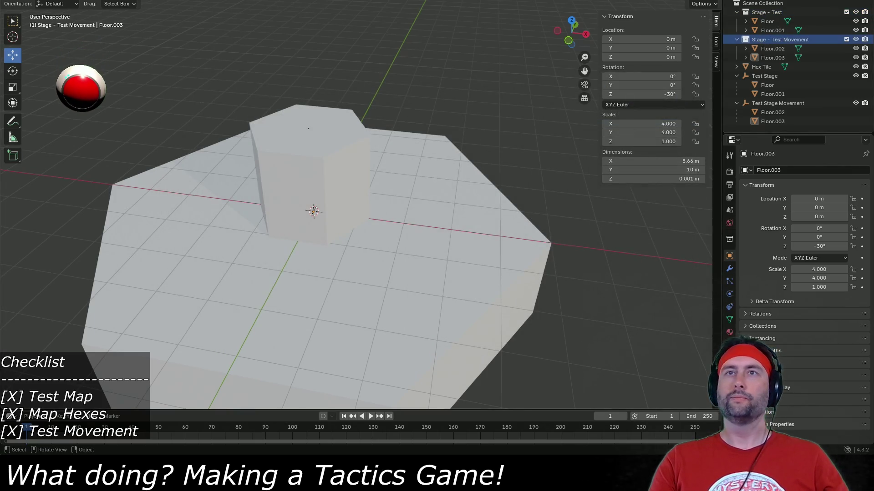
key(F4)
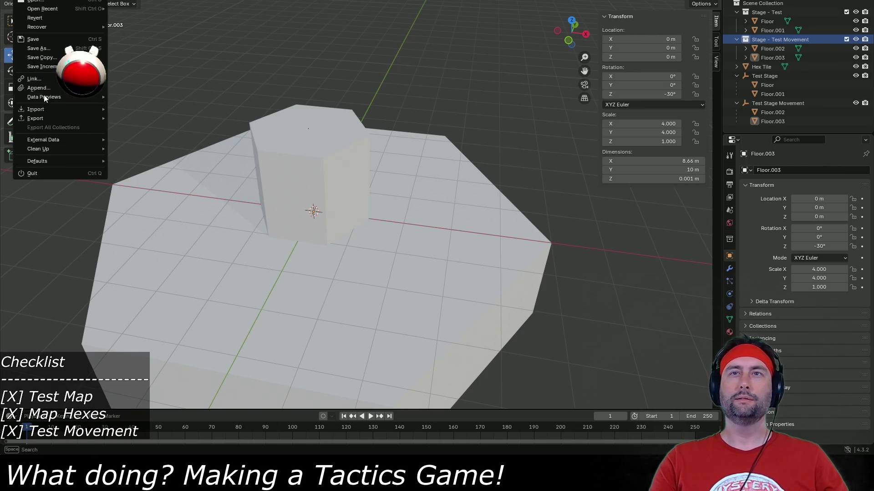
mouse_move(54, 118)
click(182, 200)
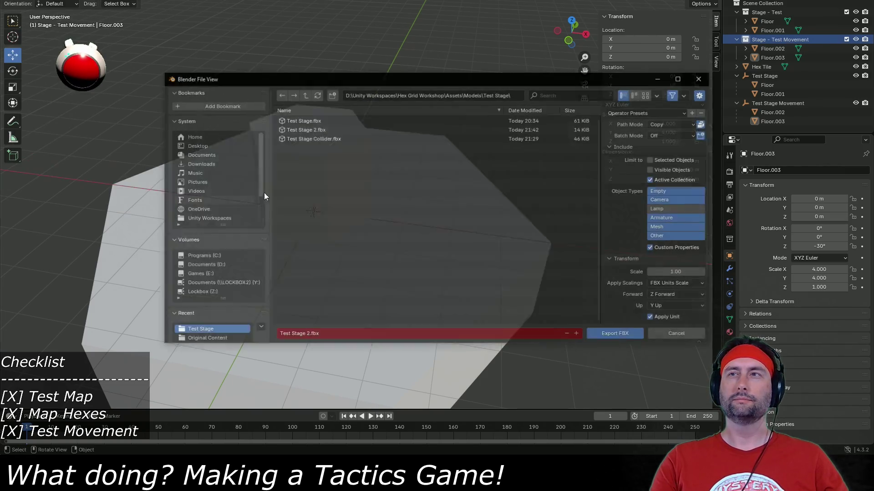
click(330, 138)
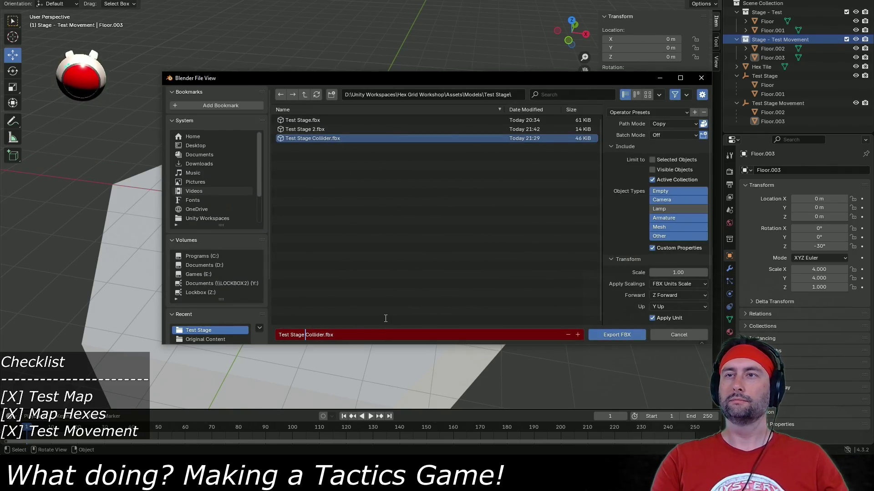
text(2)
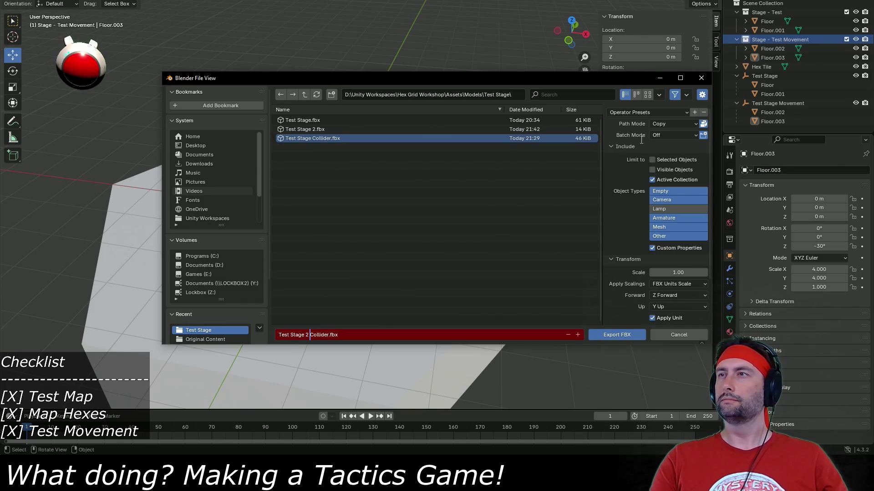
click(617, 335)
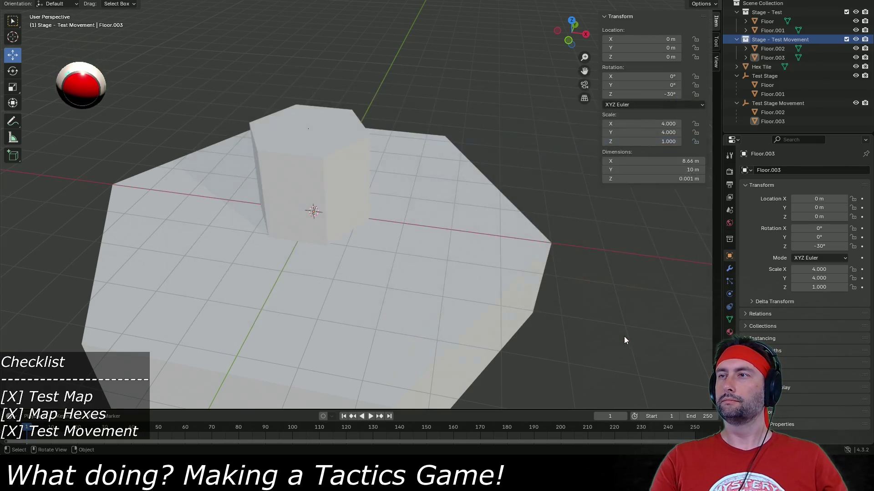
key(alt+Tab)
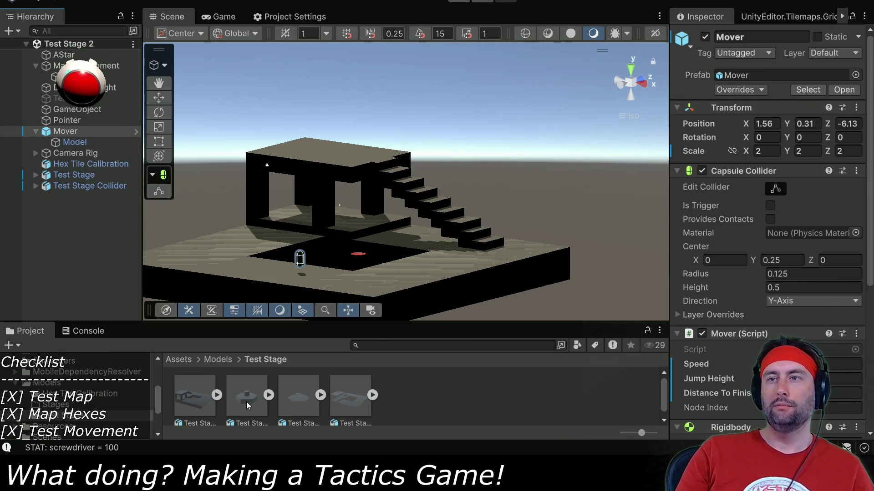
Step: Place Test Stage 2 in the scene at position 0, 0, 0
drag(247, 402, 66, 214)
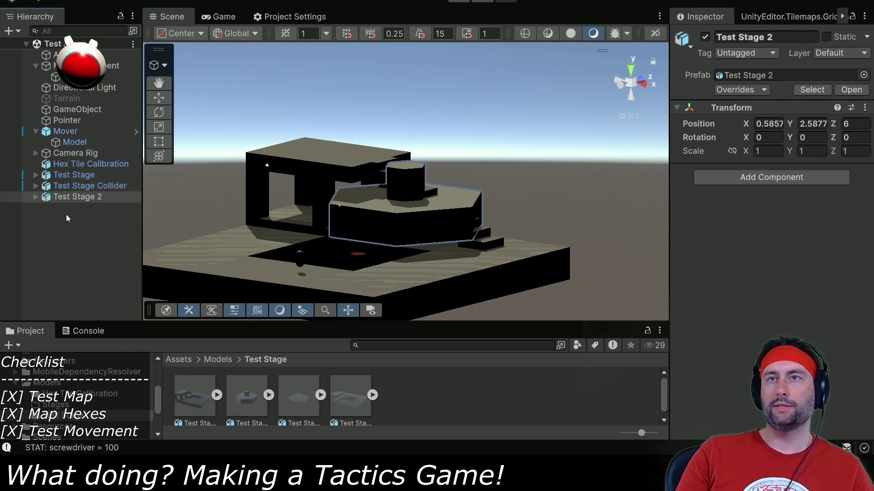
click(774, 124)
text(0)
key(Tab)
text(0)
key(Tab)
text(0)
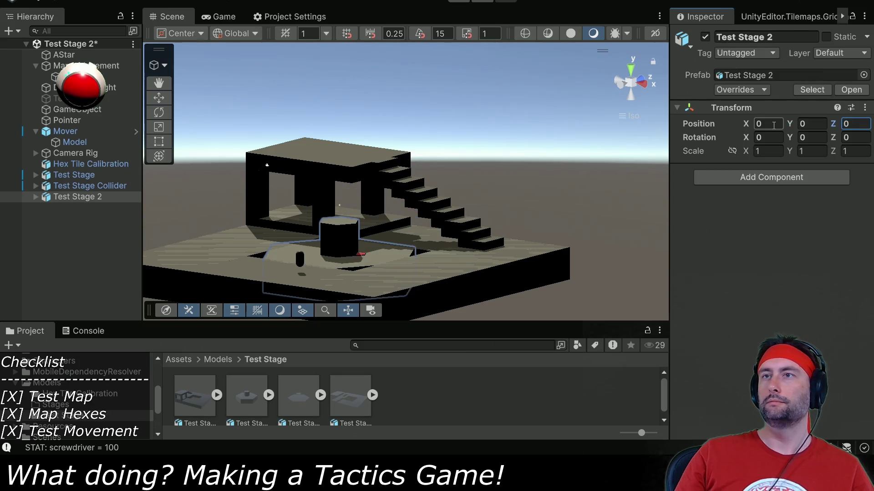
Step: Place Test Stage 2 Collider in the scene at position 0, 0, 0
mouse_move(285, 394)
mouse_down()
mouse_move(316, 400)
mouse_move(103, 254)
mouse_up()
click(759, 124)
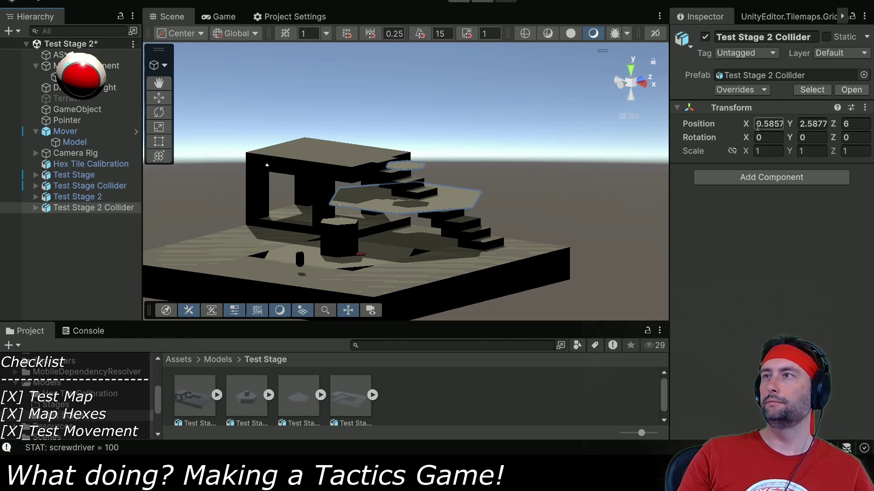
text(0)
key(Tab)
text(0)
key(Tab)
text(0)
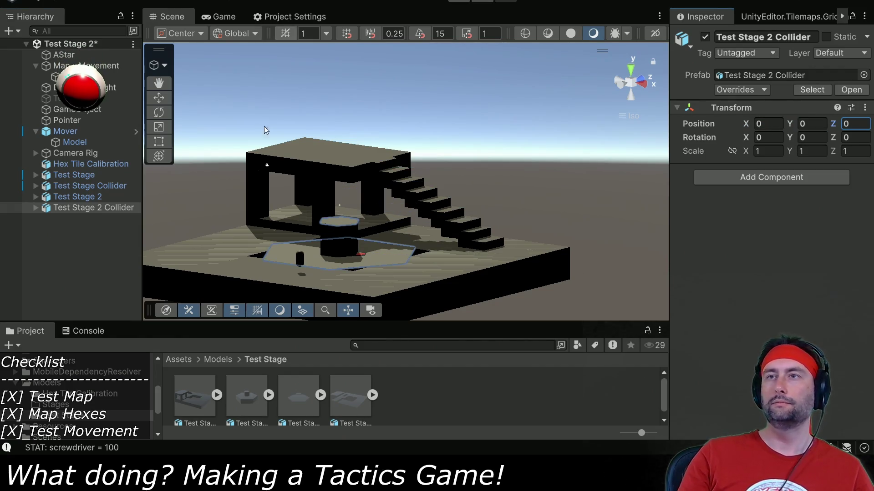
Step: Put Test Stage 2 Collider on the Pathing layer, this object only
click(847, 53)
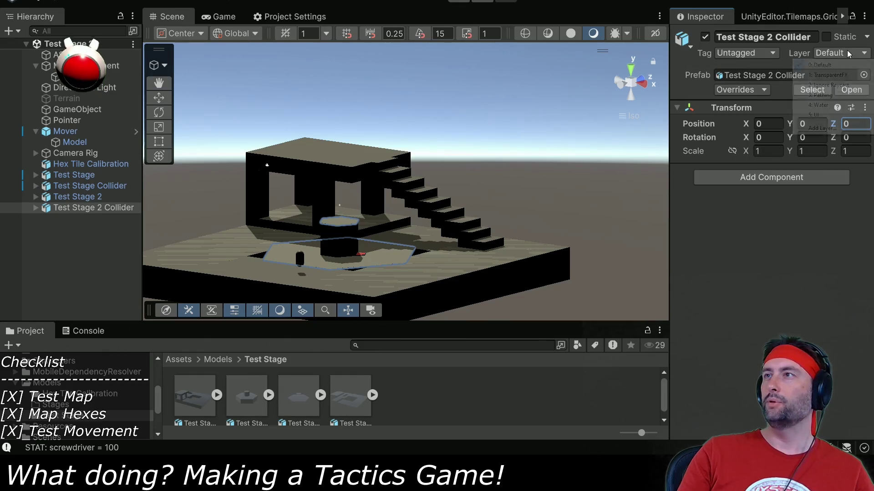
click(821, 95)
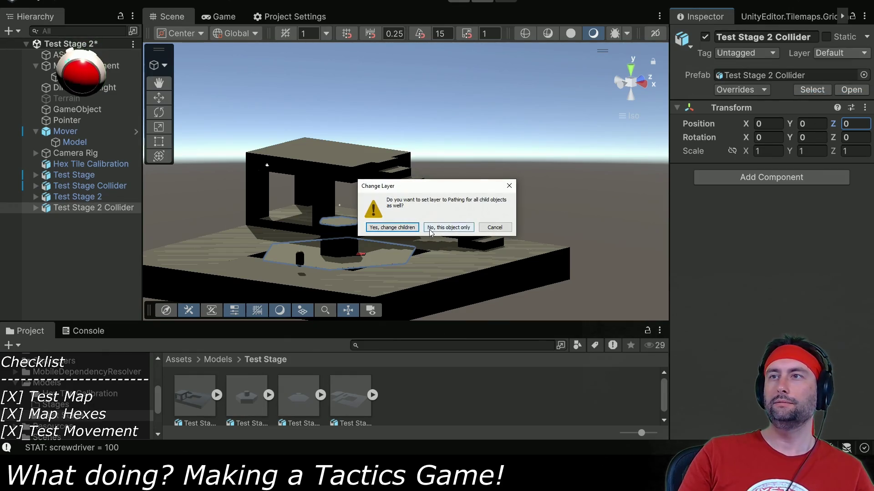
click(413, 228)
Step: Add Mesh Colliders to Floor.002, Floor.003, Floor and Floor.001
click(36, 209)
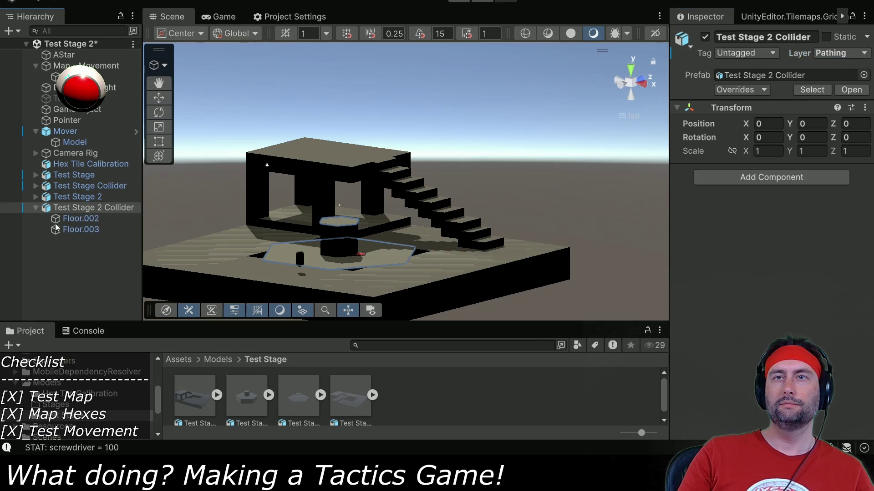
click(81, 218)
shift+click(80, 230)
scroll(727, 279, down, 2)
click(751, 422)
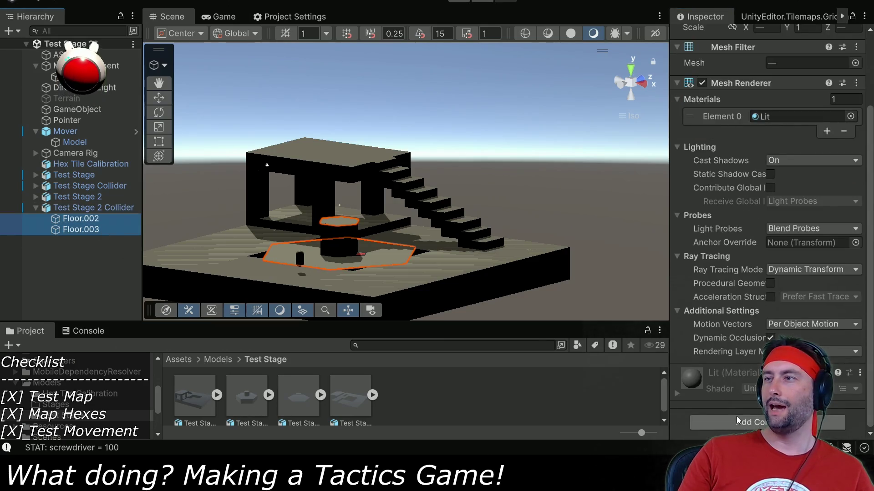
text(mesh)
click(741, 279)
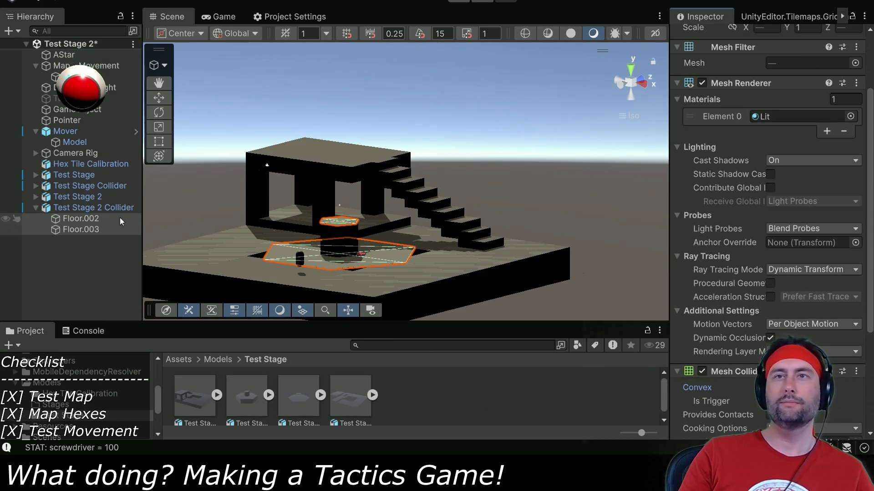
click(35, 196)
click(69, 208)
shift+click(75, 219)
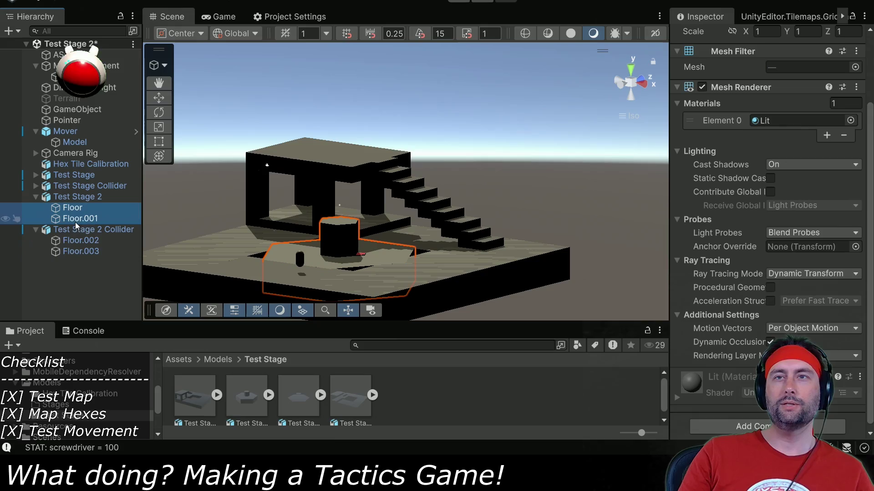
click(733, 426)
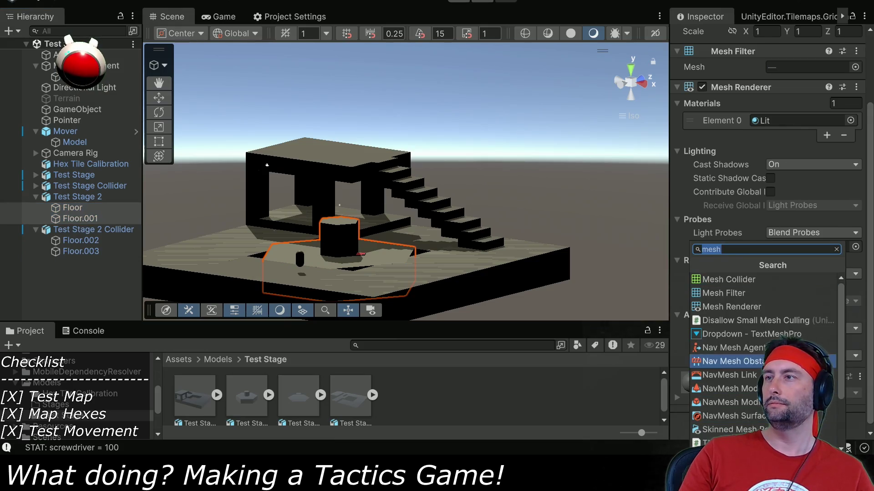
click(742, 280)
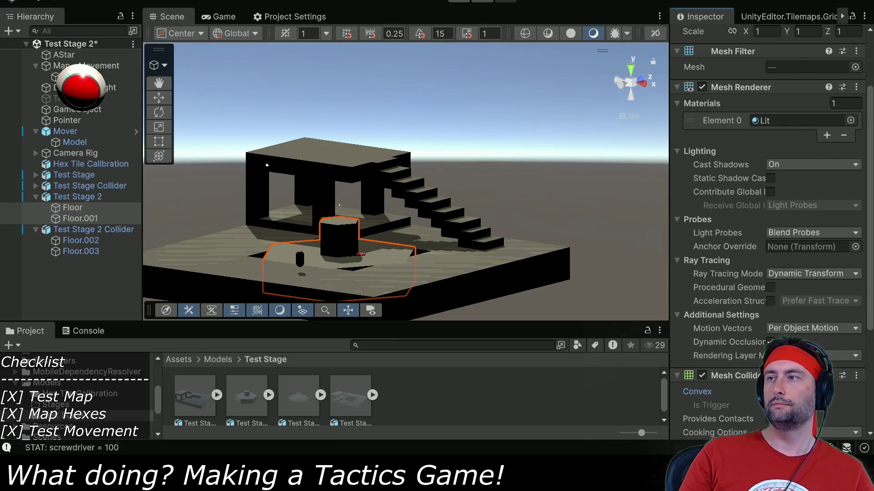
Step: Delete the old Test Stage and Test Stage Collider from the Hierarchy
click(95, 186)
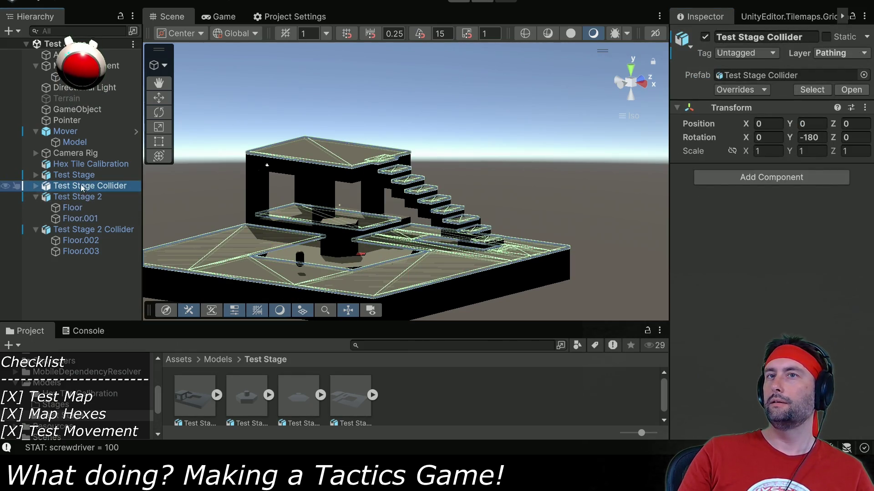
click(78, 176)
shift+click(81, 187)
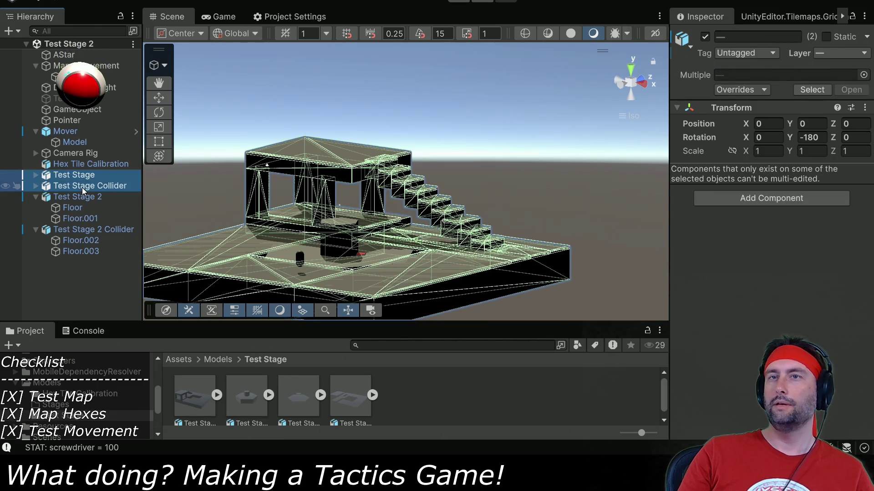
key(Delete)
Step: Move the Mover onto the hex platform at Z -2.31 and play the scene
mouse_move(317, 207)
mouse_down()
mouse_move(411, 237)
mouse_move(402, 259)
mouse_move(379, 228)
mouse_move(444, 203)
mouse_up()
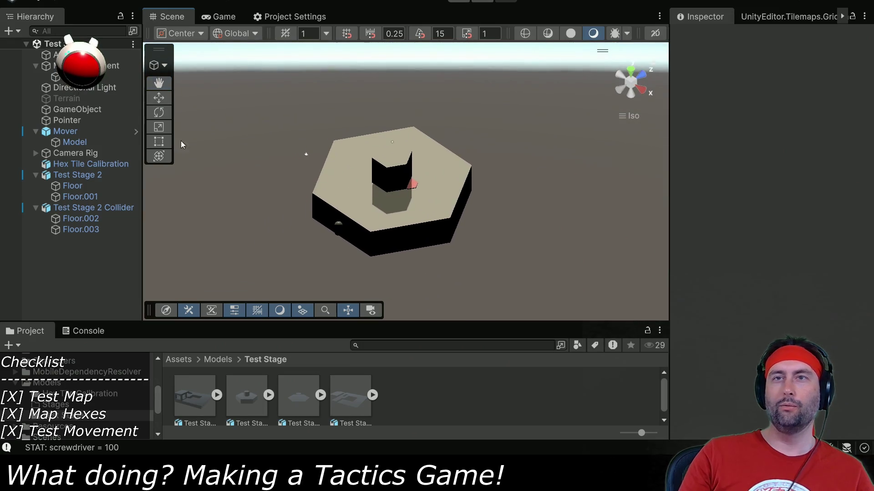
click(66, 131)
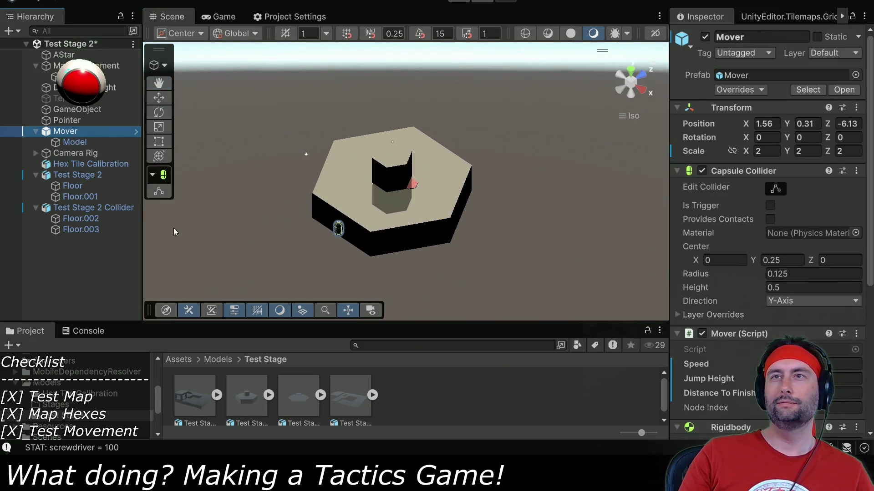
click(159, 97)
drag(378, 203, 422, 176)
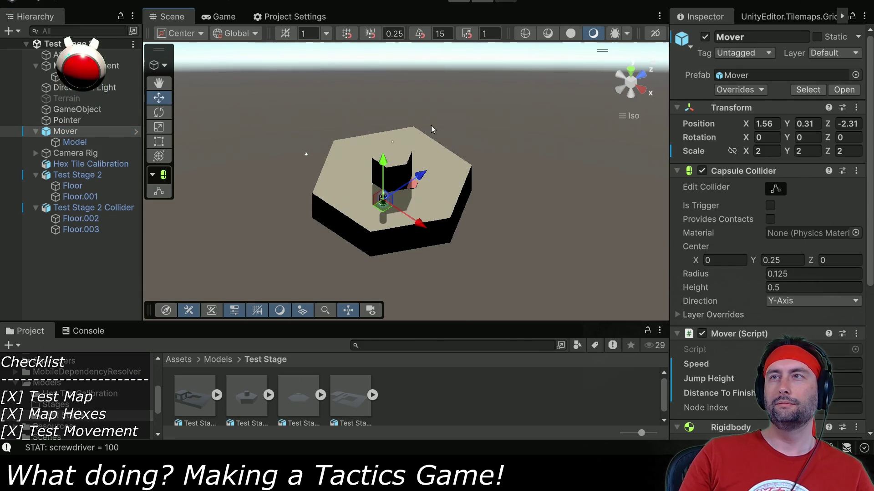
click(459, 4)
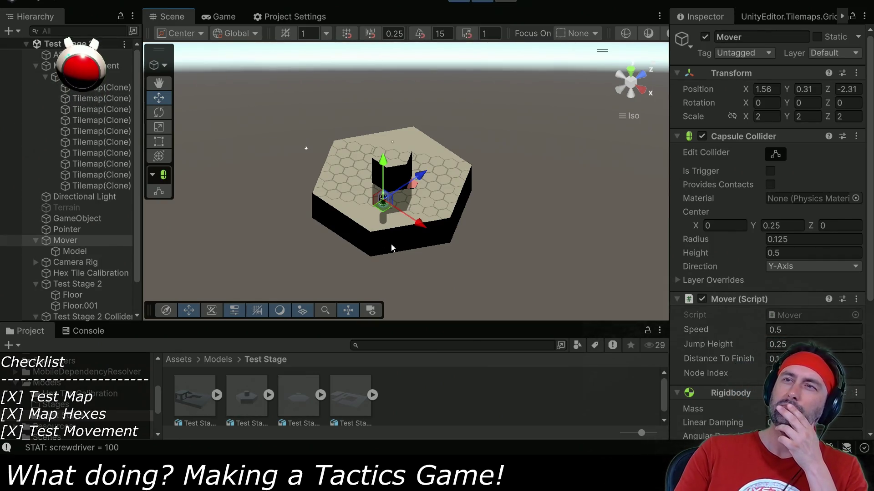
Step: Stop play mode from the Game view
click(436, 191)
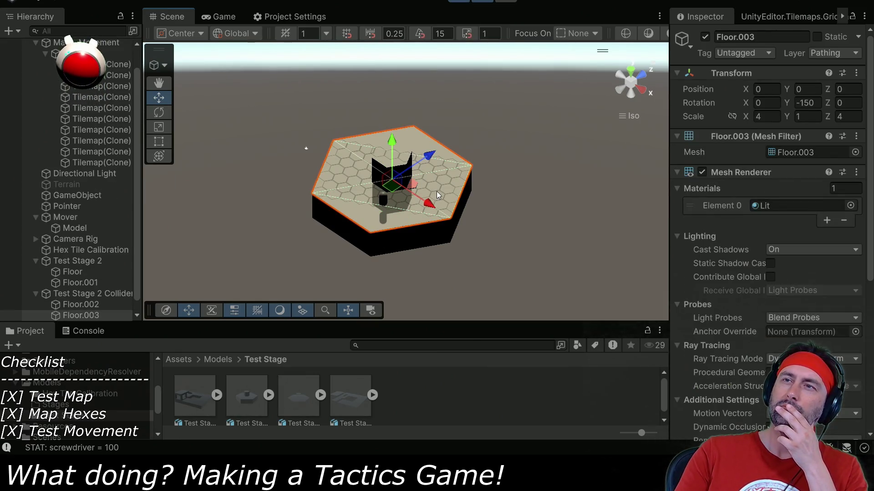
click(213, 17)
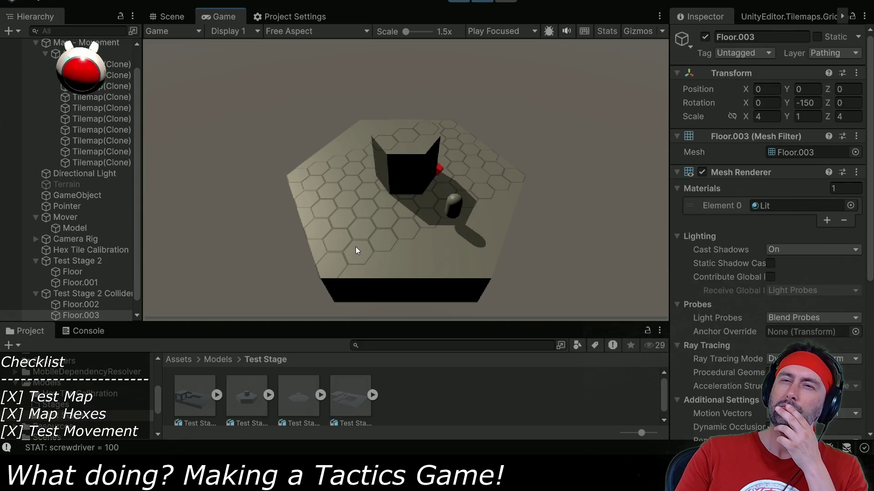
click(459, 1)
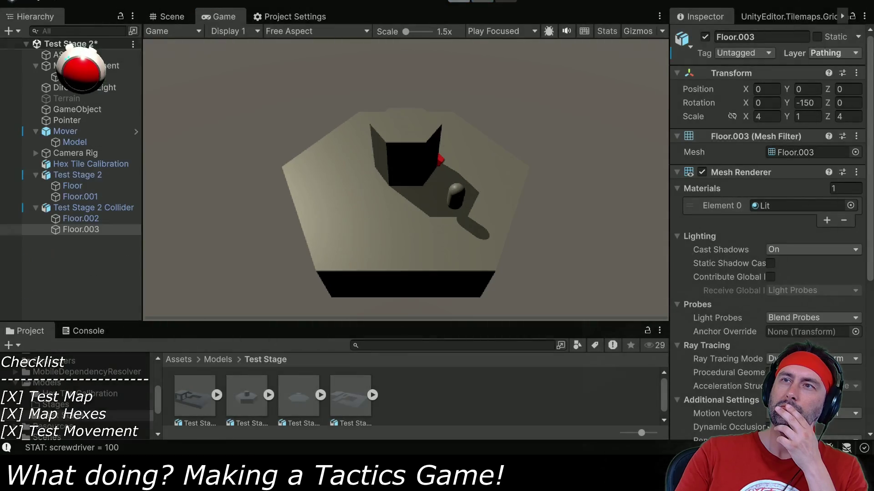
Step: Review Test Stage 2, its collider and Floor meshes, viewing the stage side-on in the Scene view
click(84, 212)
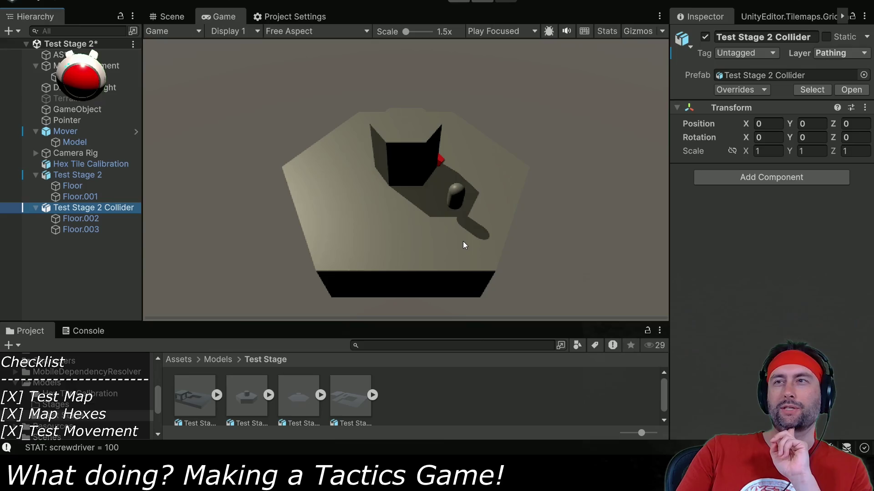
click(68, 196)
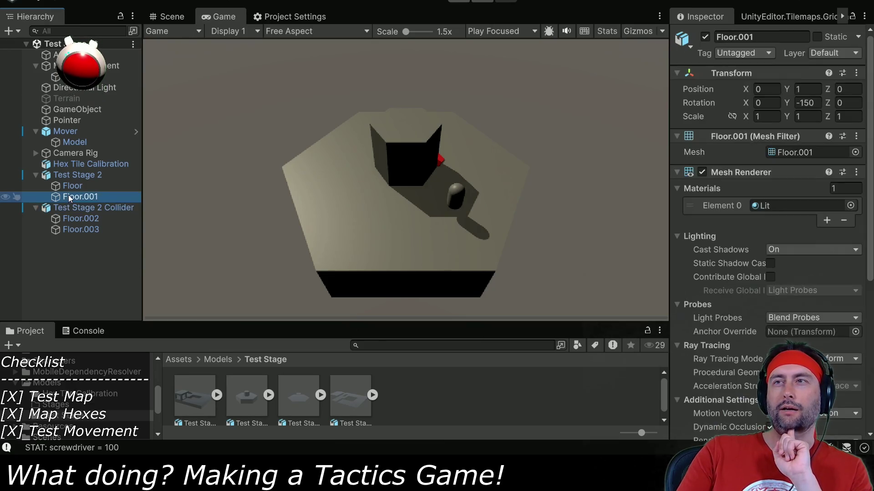
click(69, 186)
click(73, 175)
click(173, 17)
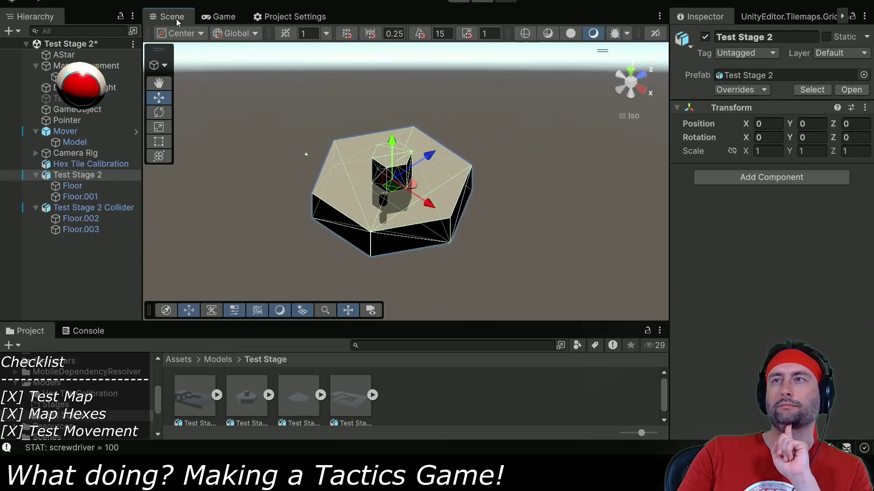
scroll(382, 283, up, 2)
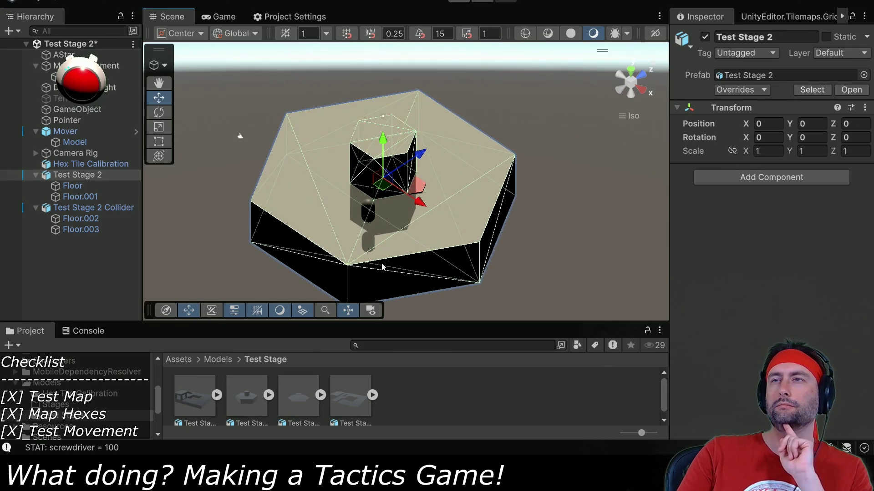
mouse_move(382, 252)
mouse_down()
mouse_move(455, 220)
mouse_move(512, 78)
mouse_move(404, 232)
mouse_up()
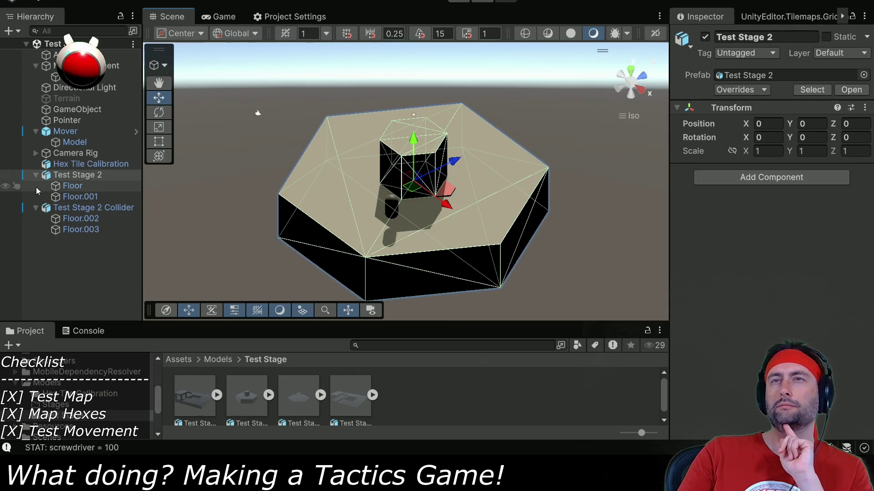
Step: Assign Test Stage 2 Collider as Map - Movement's Pathing Object and play to generate hex tiles
click(87, 66)
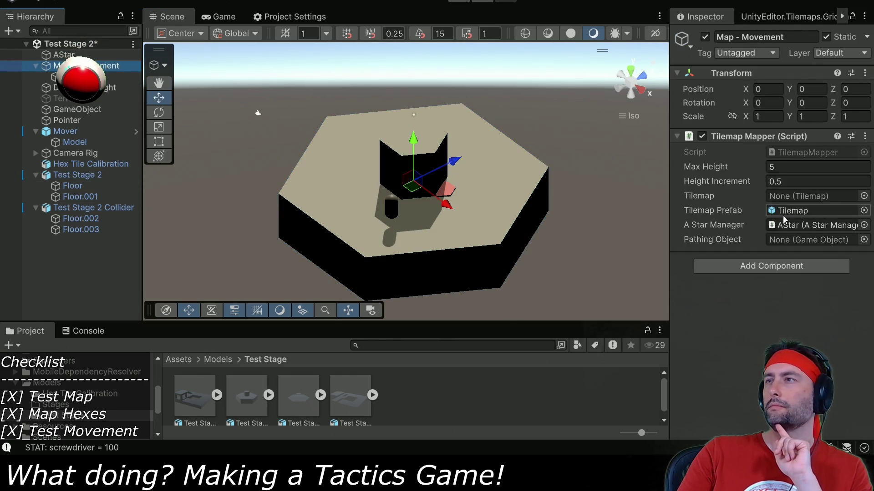
drag(91, 208, 776, 243)
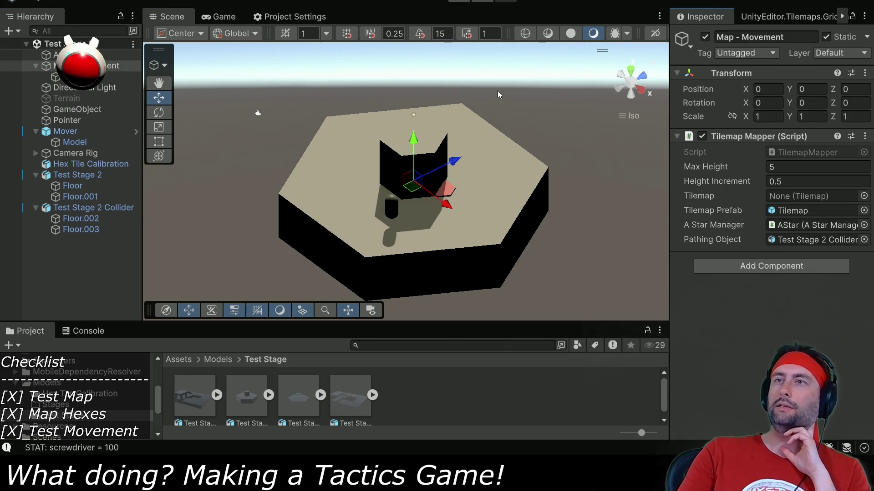
click(459, 1)
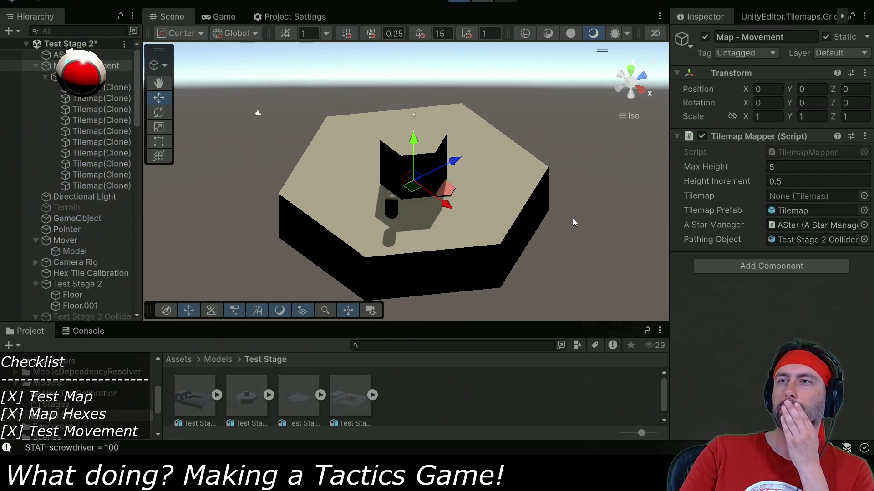
key(ctrl+1)
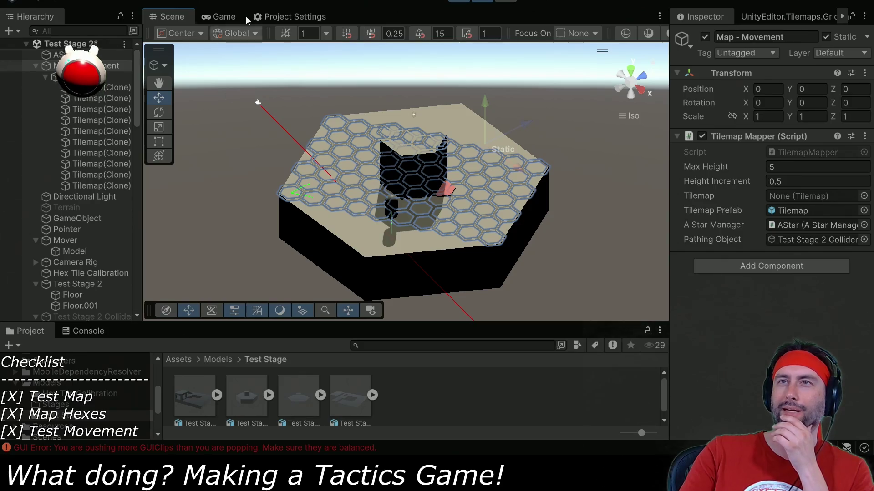
Step: Watch the hex-tiled platform in the Game view and clear the NullReferenceException from the Console
click(218, 16)
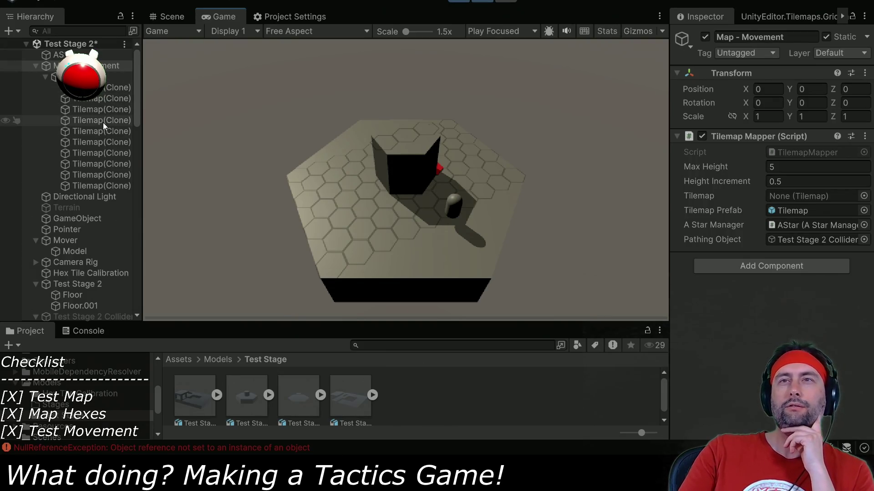
click(86, 332)
click(14, 346)
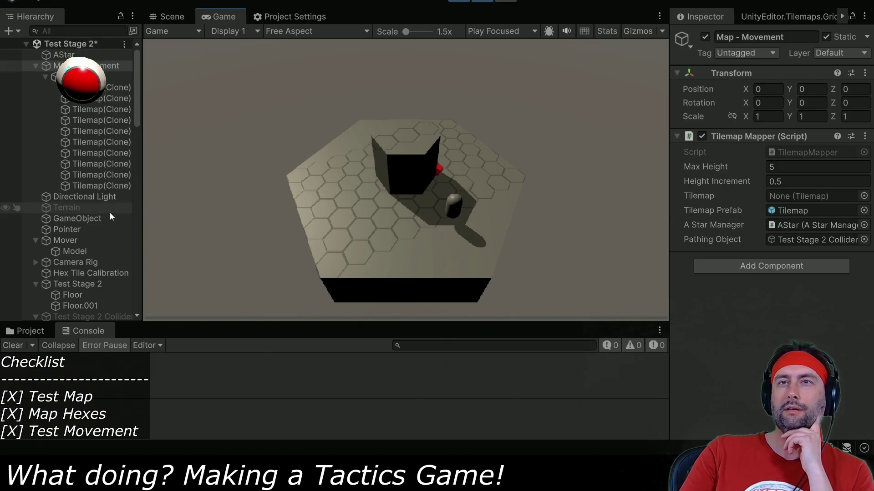
Step: Review the Mesh Colliders on Test Stage 2, Floor and Floor.001, then view the Mover in Scene view
click(67, 285)
click(850, 53)
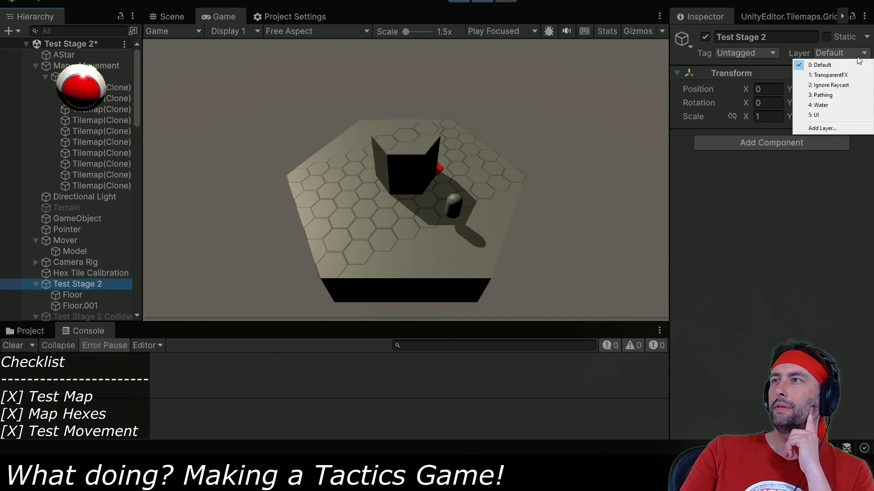
click(73, 295)
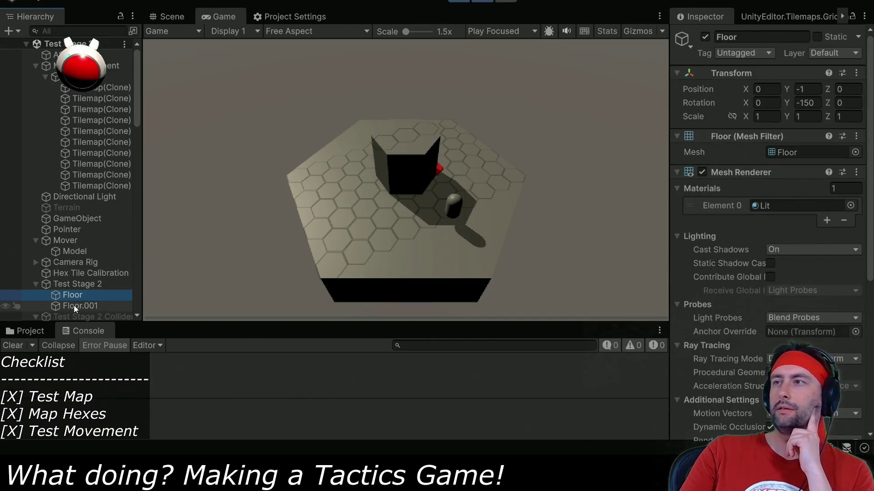
scroll(778, 169, down, 5)
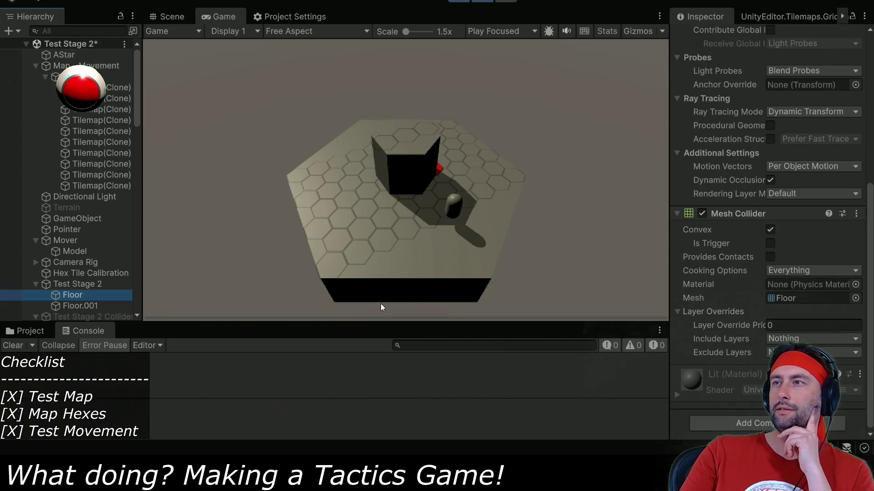
click(77, 308)
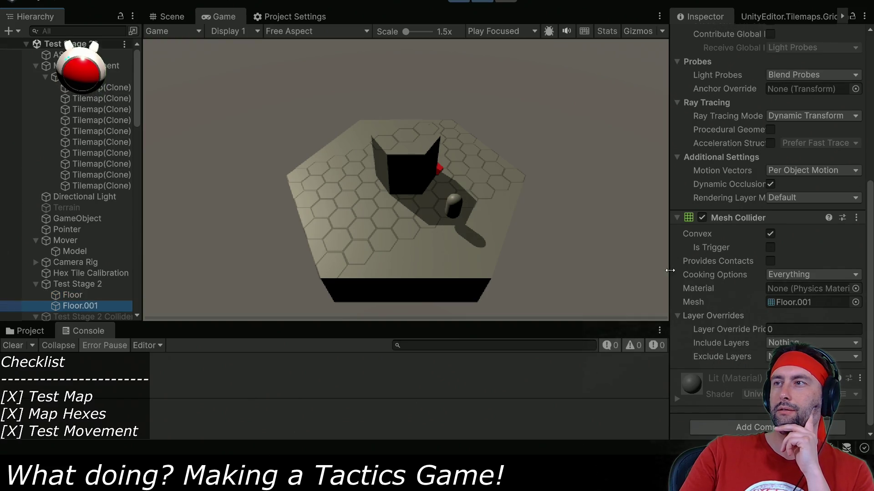
click(72, 296)
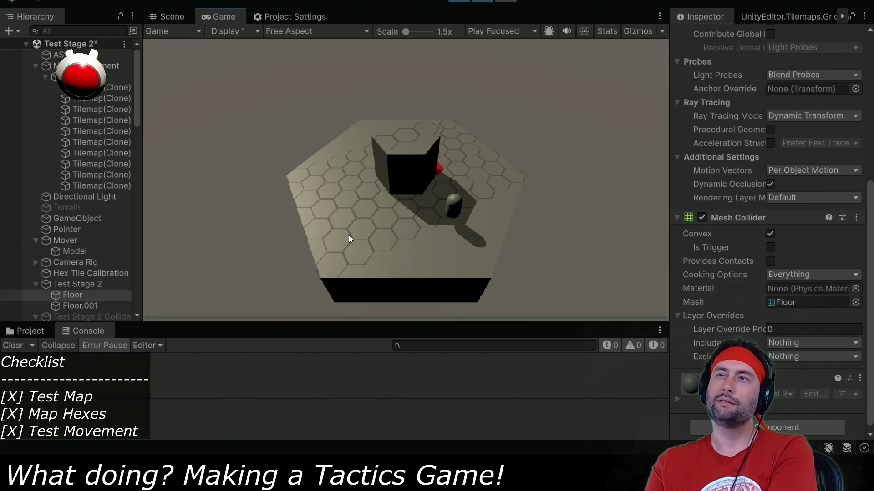
click(66, 241)
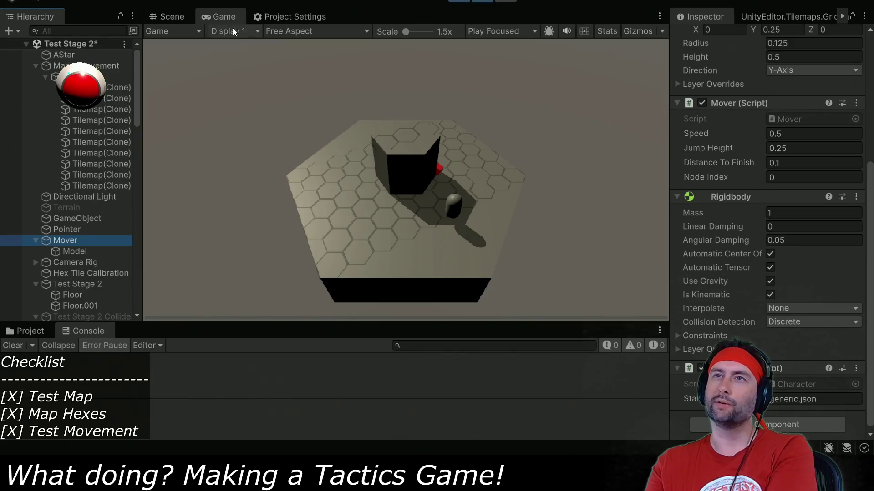
click(160, 18)
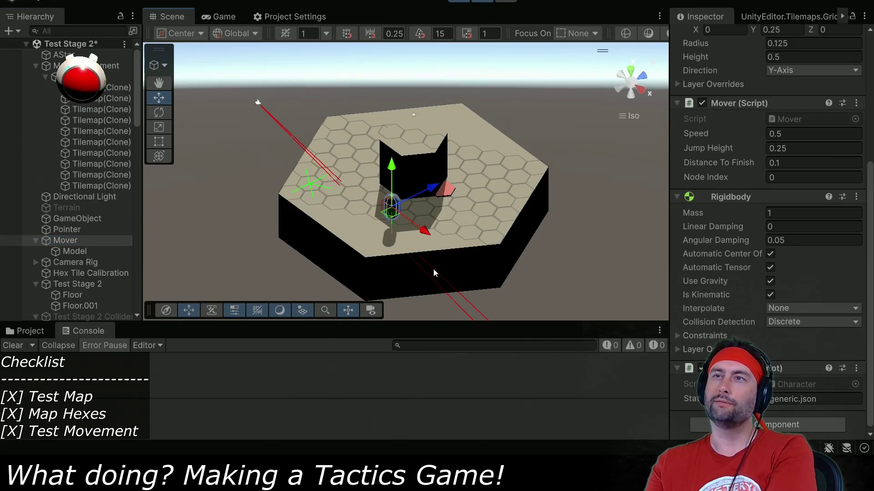
Step: Exit play mode from the Game view of the hex stage
mouse_move(489, 266)
mouse_down()
mouse_move(486, 215)
mouse_move(481, 249)
mouse_up()
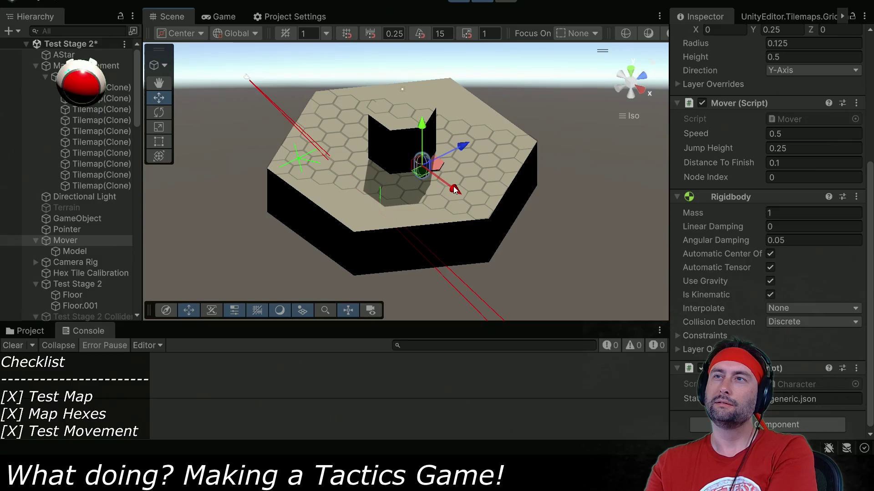
click(210, 16)
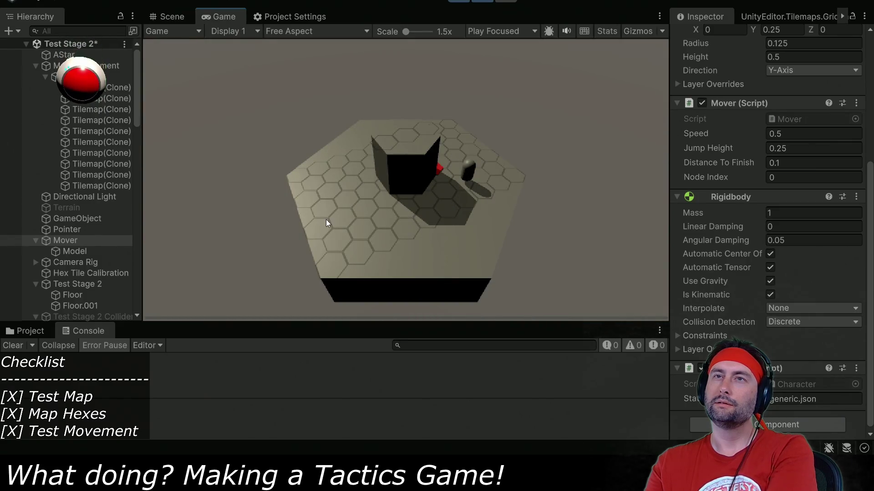
click(459, 2)
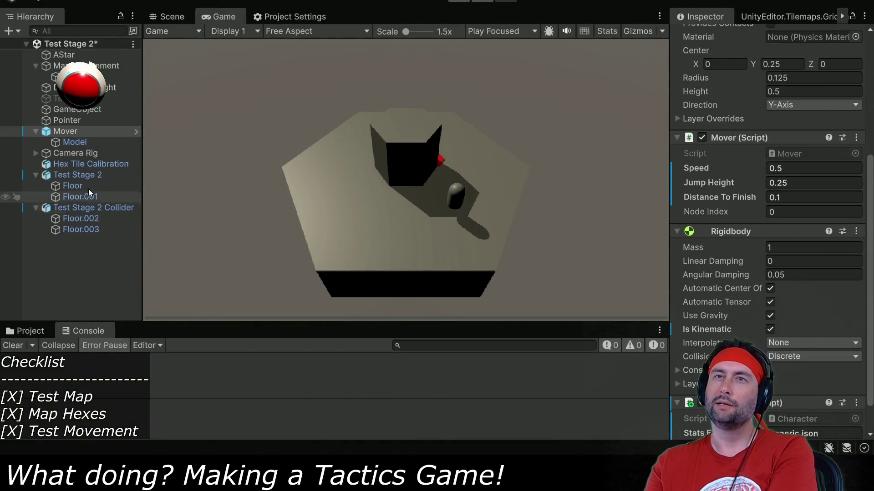
scroll(711, 217, up, 5)
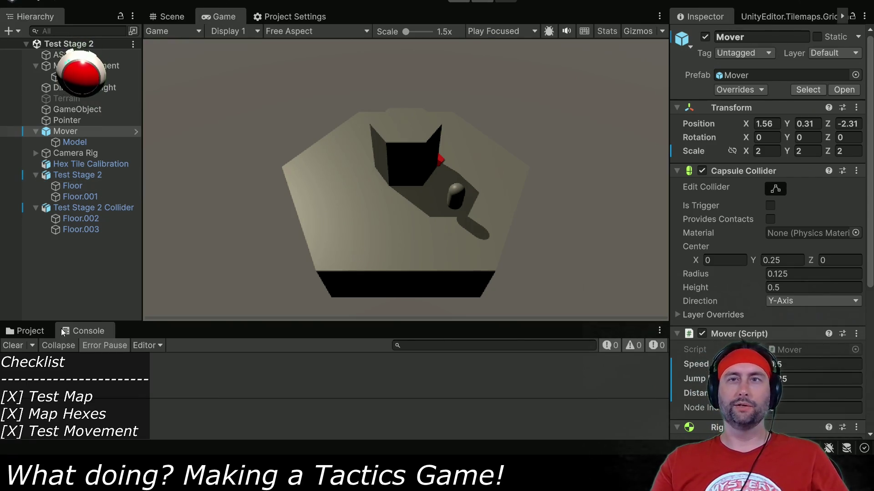
Step: Open the Test Stage scene from Assets > Scenes
click(23, 331)
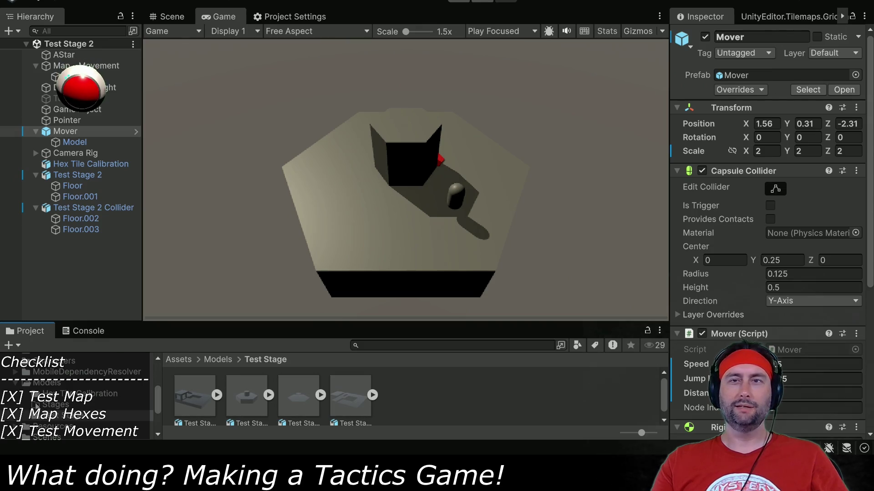
click(82, 405)
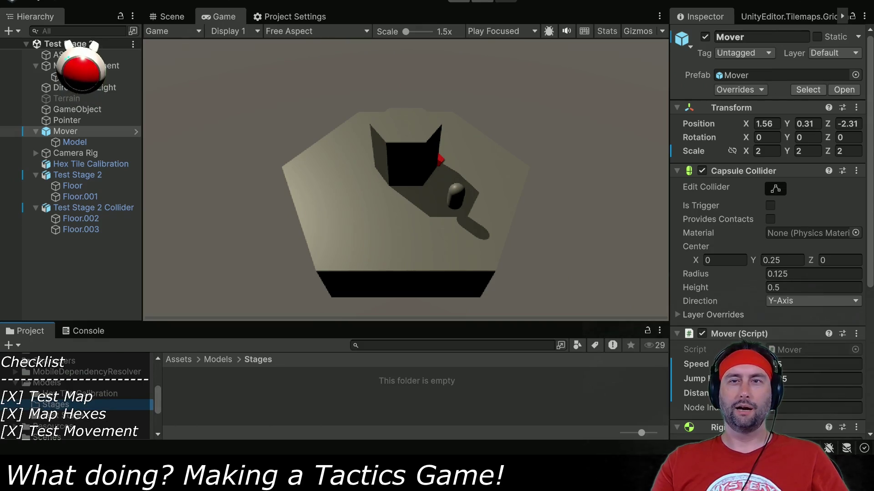
scroll(77, 396, down, 3)
click(47, 397)
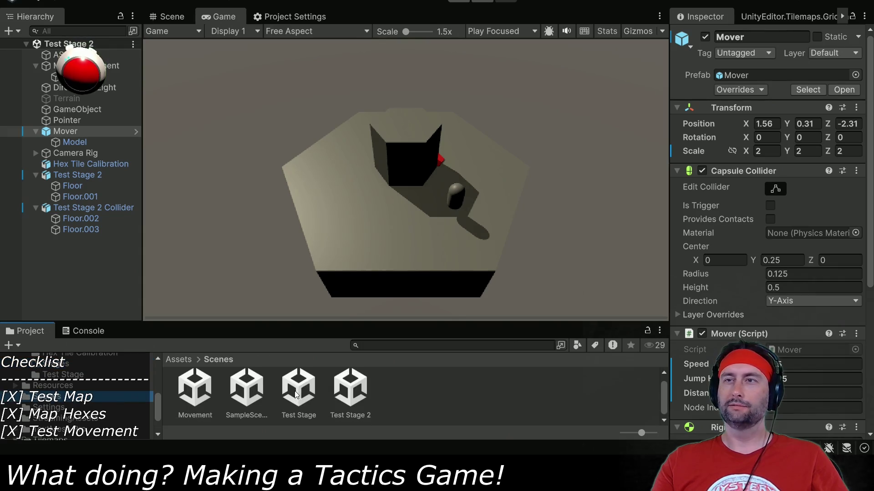
double_click(298, 390)
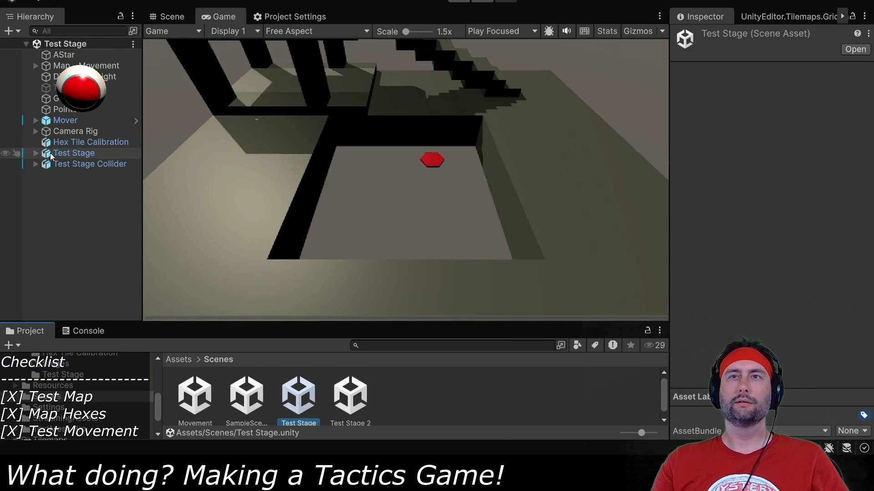
Step: Inspect the Ground Floor East and Ground Floor North pieces' convex Mesh Colliders
click(35, 153)
click(75, 163)
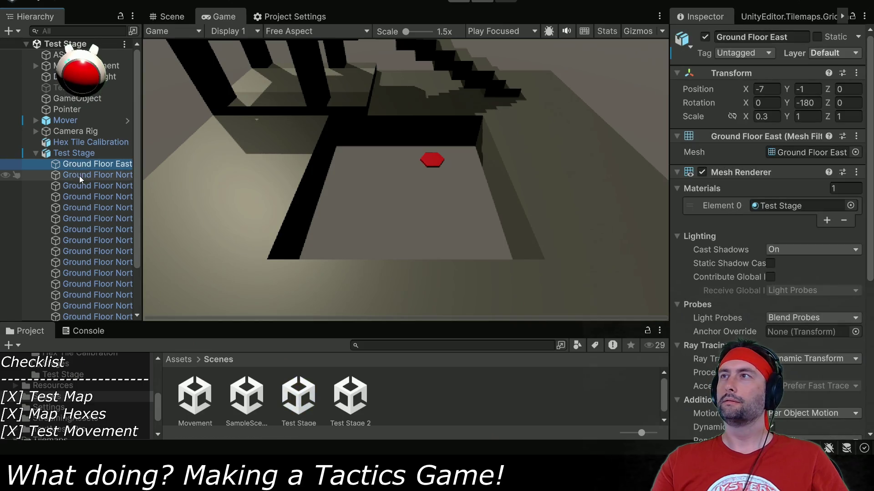
scroll(760, 282, down, 5)
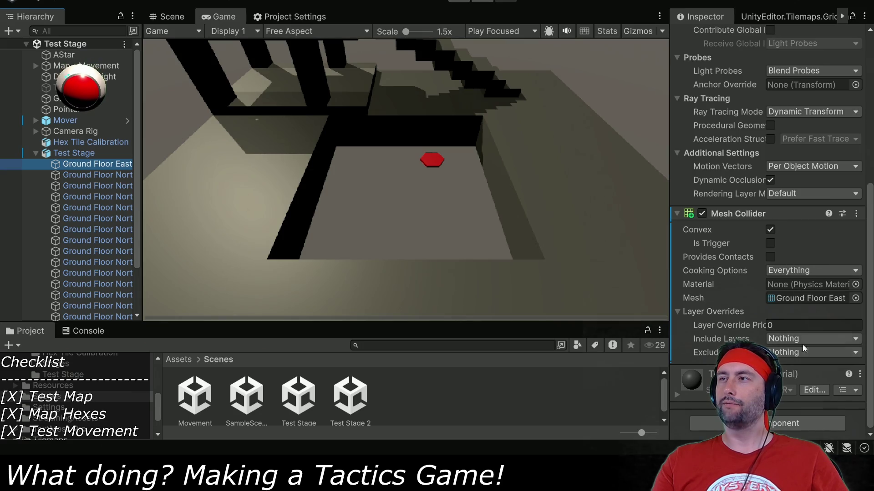
scroll(720, 280, up, 5)
click(87, 175)
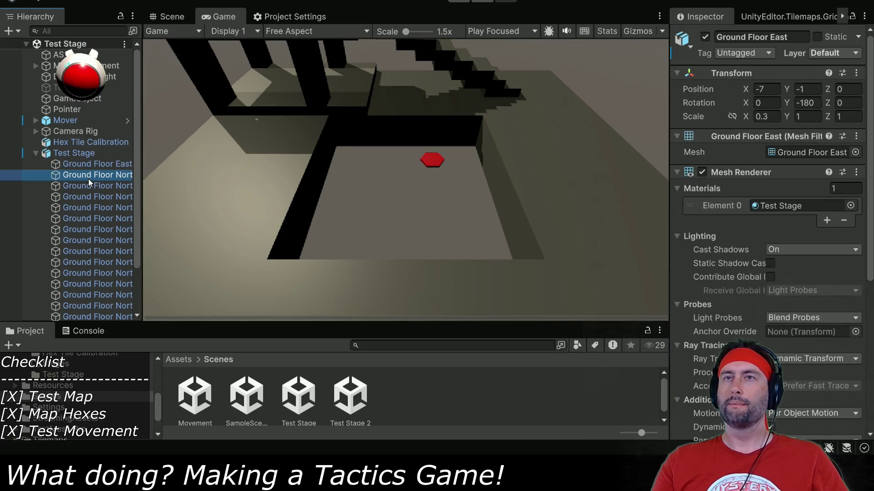
click(91, 218)
click(93, 273)
click(92, 282)
click(90, 220)
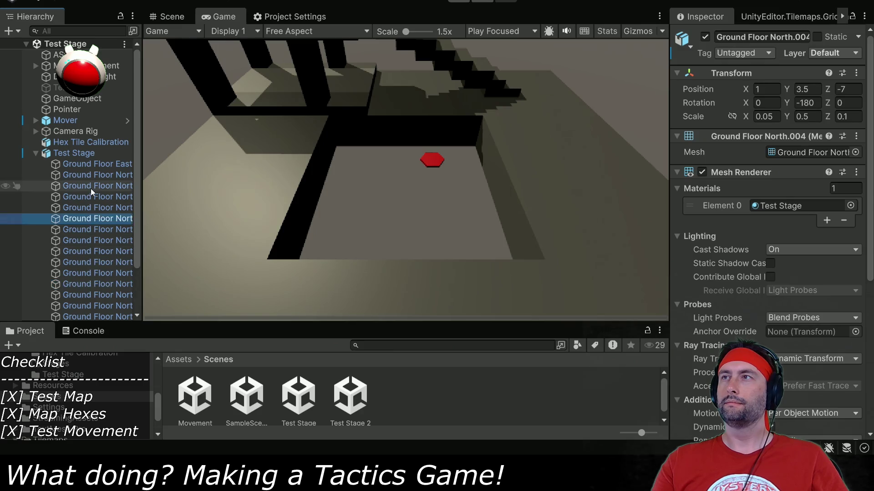
click(91, 186)
click(72, 154)
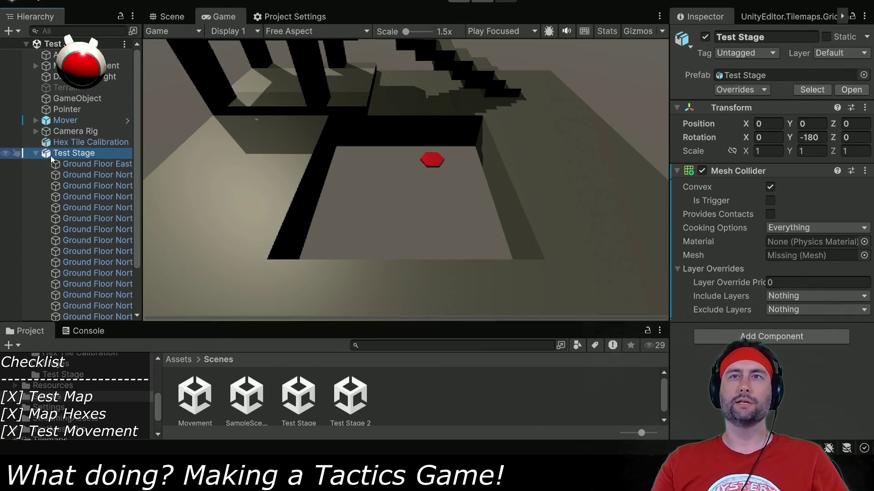
Step: Recheck Ground Floor pieces such as Ground Floor North.007, then collapse Test Stage
click(69, 165)
click(75, 196)
click(77, 250)
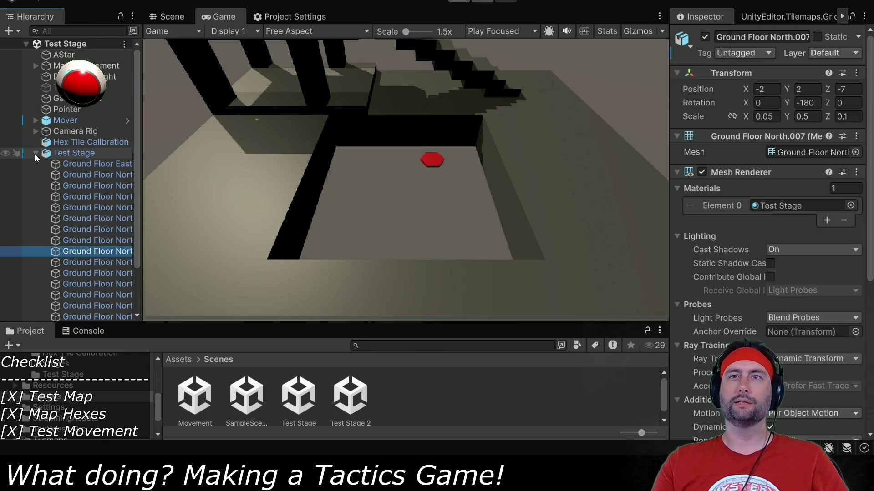
click(43, 152)
click(34, 154)
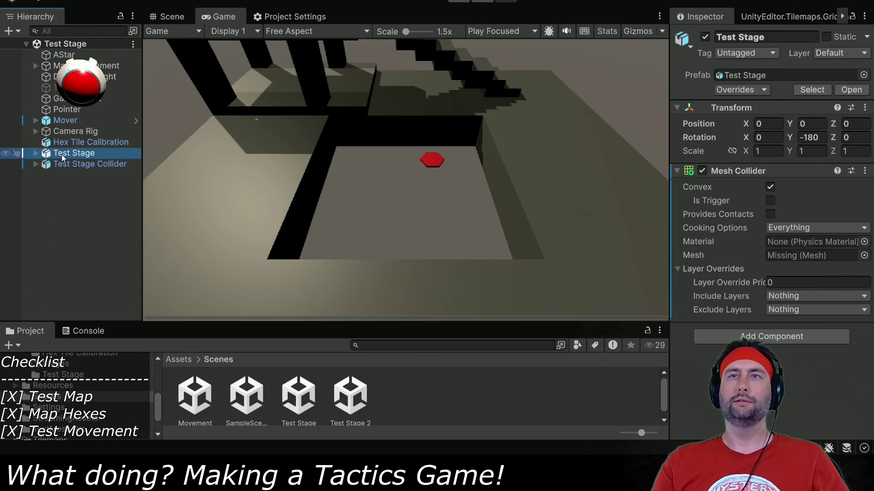
Step: Inspect Test Stage Collider's Plane children, including Plane.009's collider settings
click(85, 165)
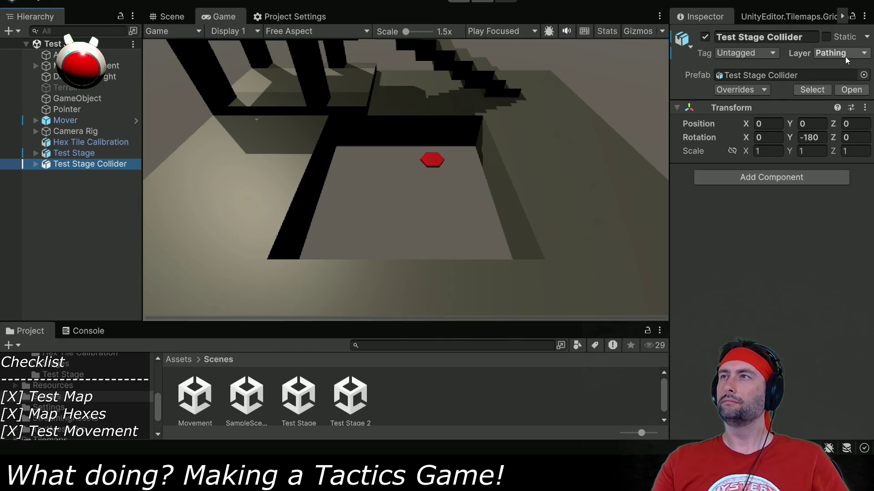
click(35, 164)
click(73, 200)
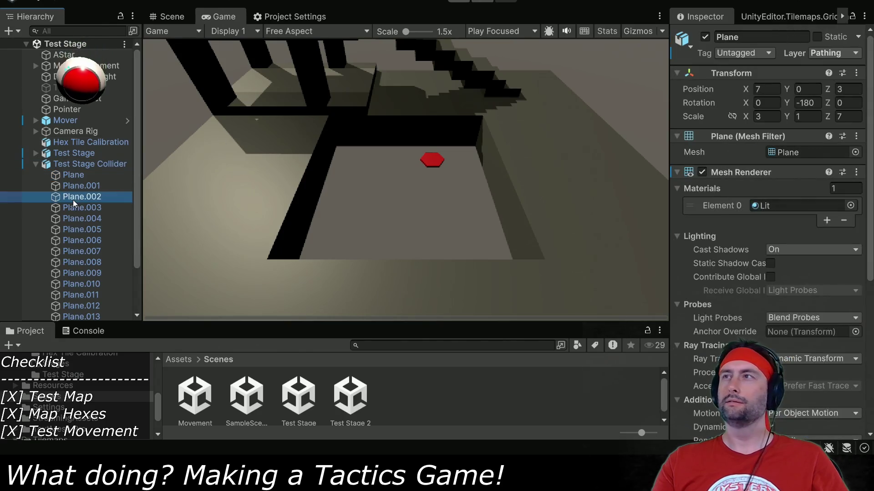
click(74, 251)
click(76, 272)
scroll(761, 274, down, 5)
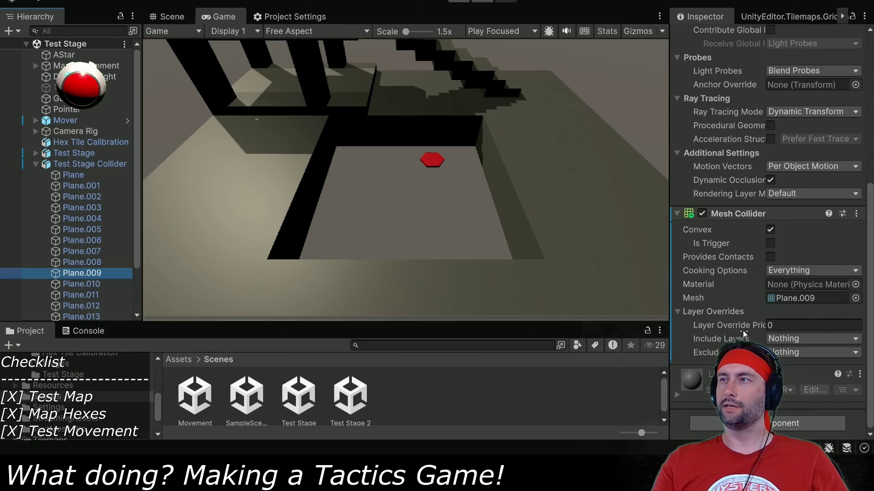
scroll(743, 329, up, 5)
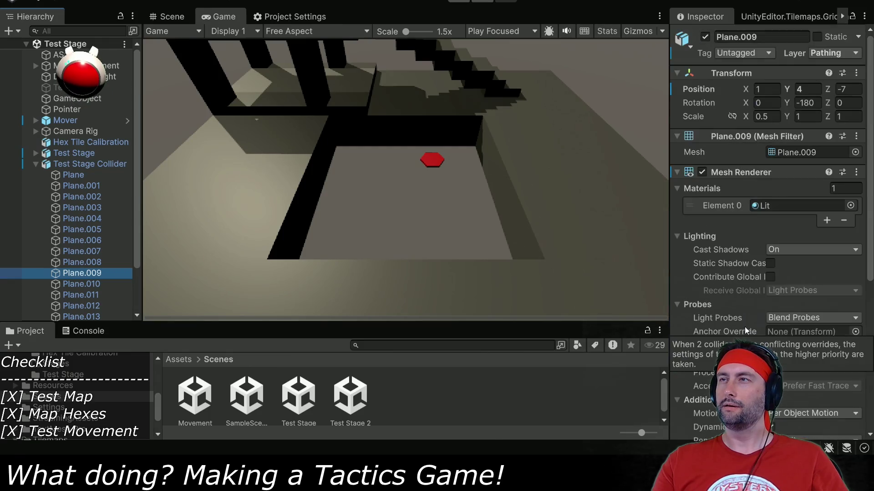
click(38, 165)
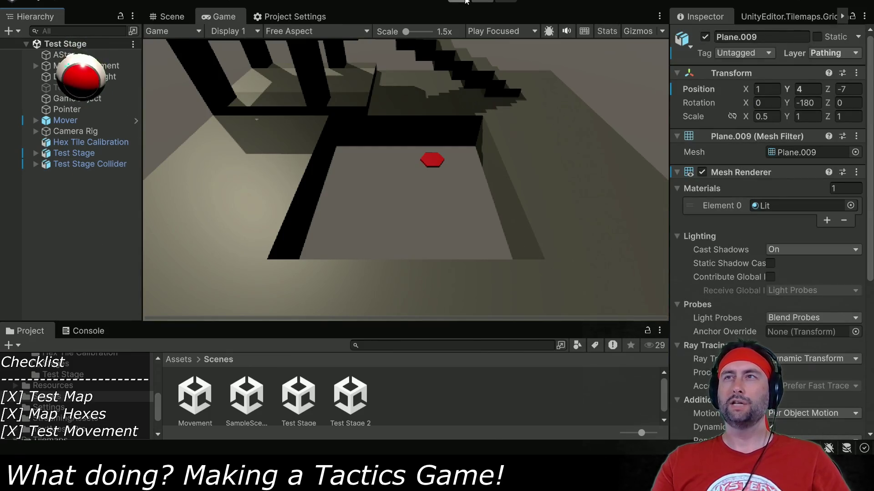
Step: Play-test with Ctrl+P, sending the capsule to a hex tile, then stop play mode
key(ctrl+p)
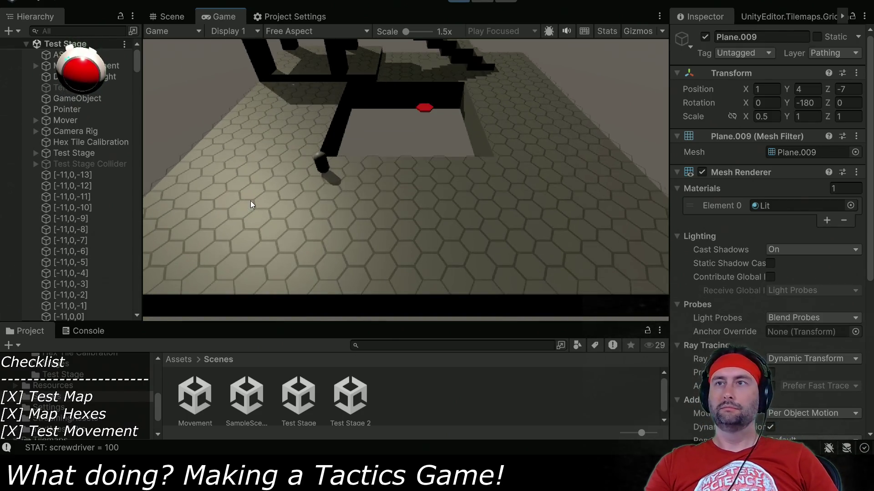
click(250, 201)
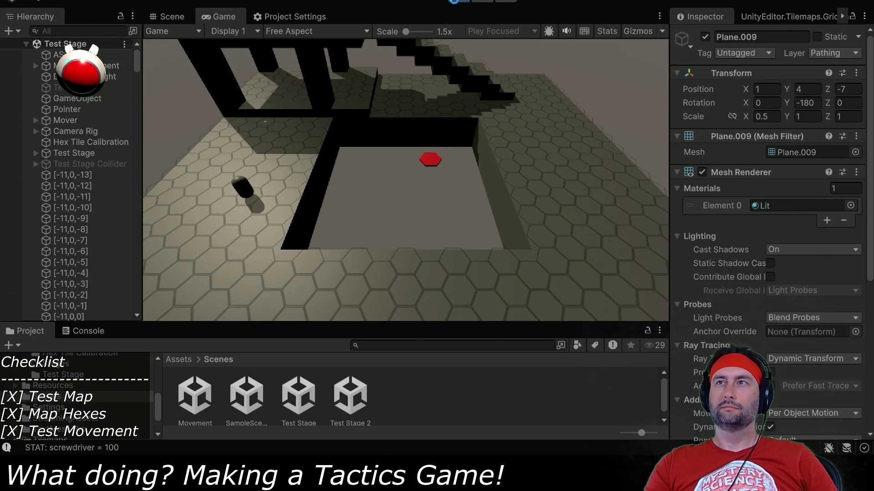
key(ctrl+p)
Step: Open Test Stage 2, select its Floor, orbit to it and check its convex Mesh Collider
double_click(362, 394)
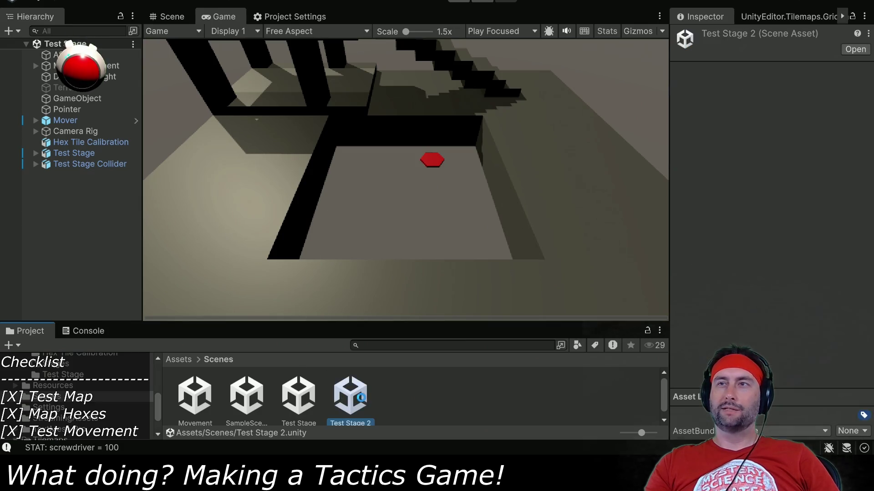
click(101, 153)
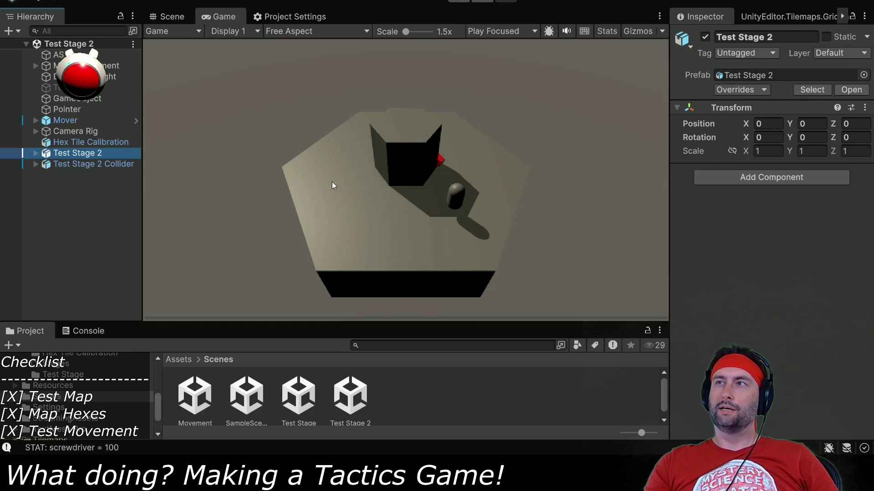
click(36, 153)
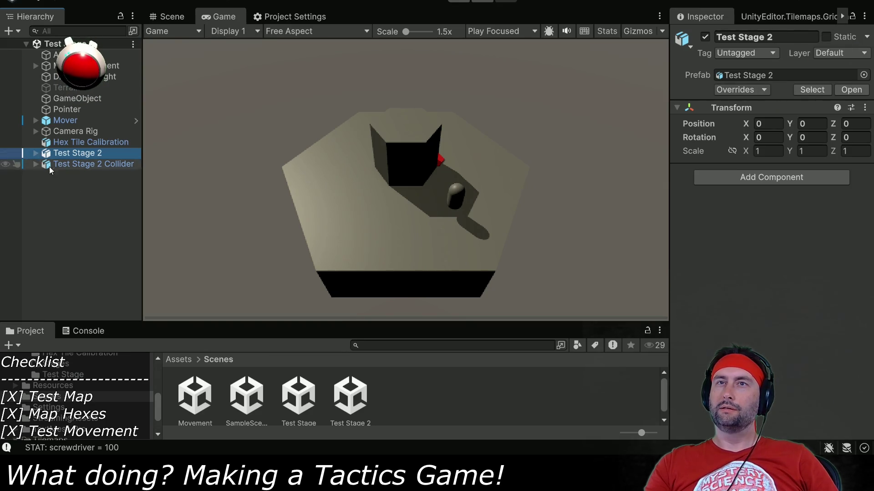
click(72, 163)
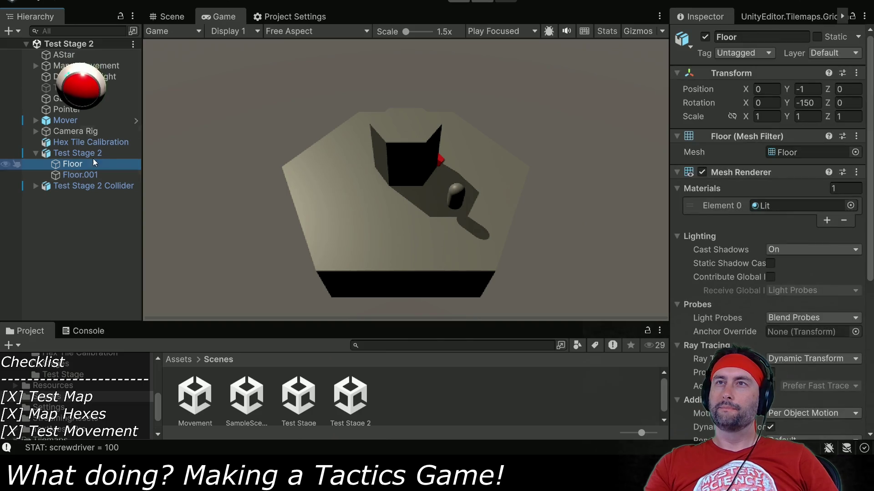
click(170, 17)
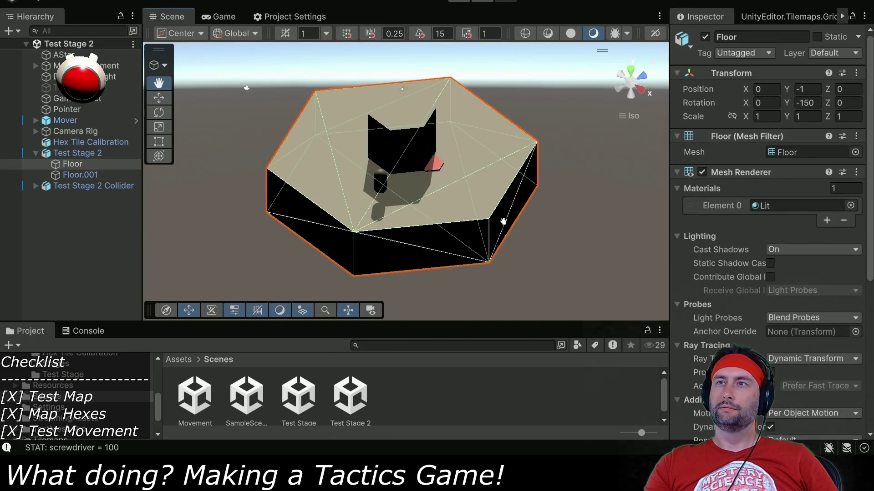
mouse_move(501, 220)
mouse_down()
mouse_move(546, 251)
mouse_move(494, 132)
mouse_move(368, 136)
mouse_move(302, 179)
mouse_move(296, 250)
mouse_move(585, 237)
mouse_up()
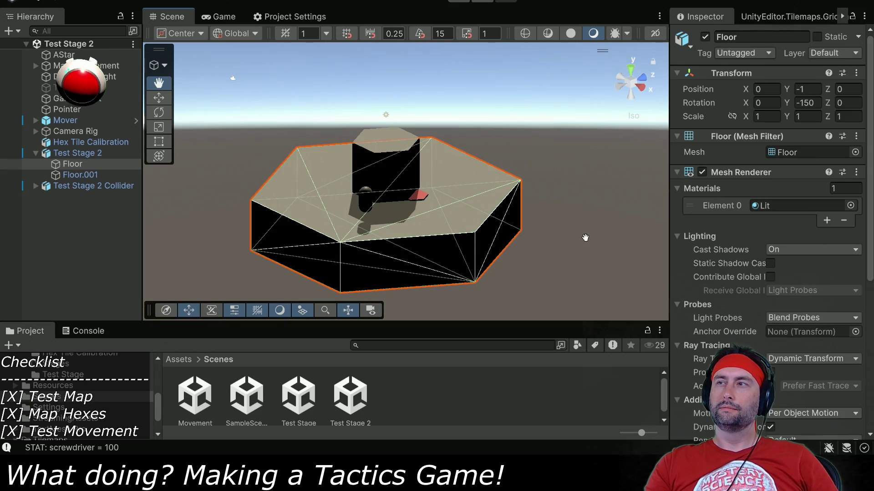
scroll(776, 316, down, 5)
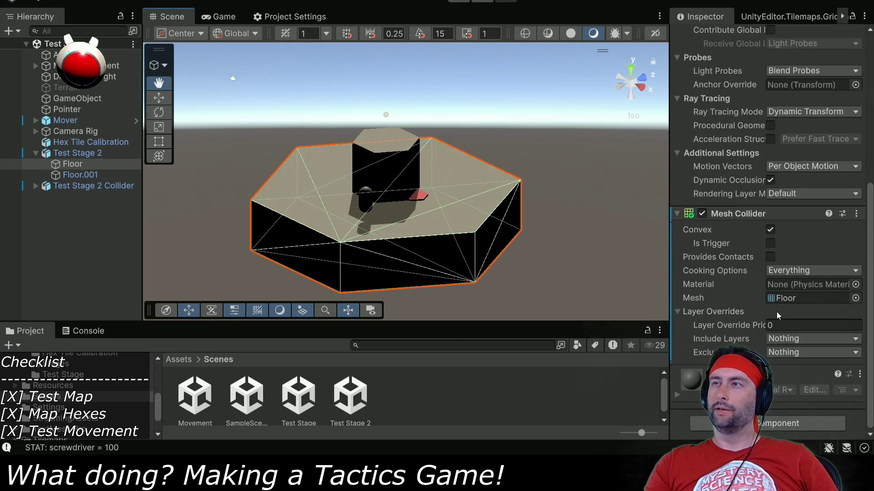
click(84, 332)
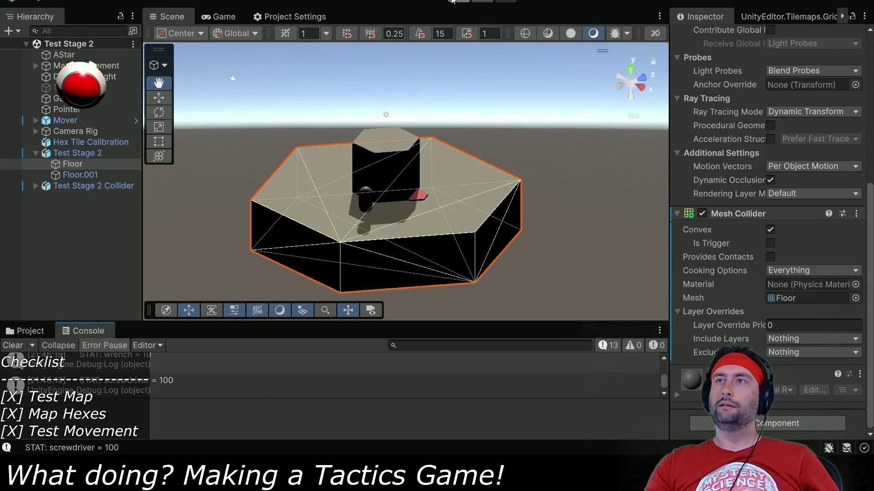
Step: Expand Test Stage 2 Collider, inspect Floor.002, and check Map - Movement's pathing object
click(214, 17)
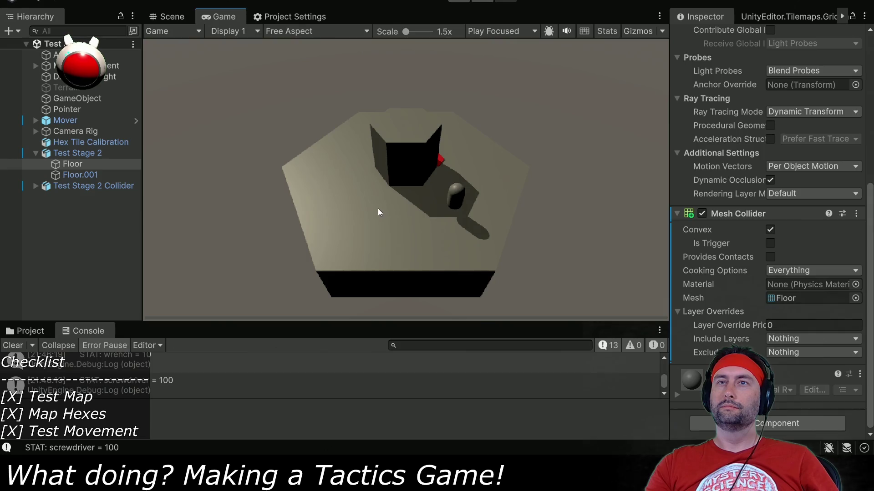
click(58, 185)
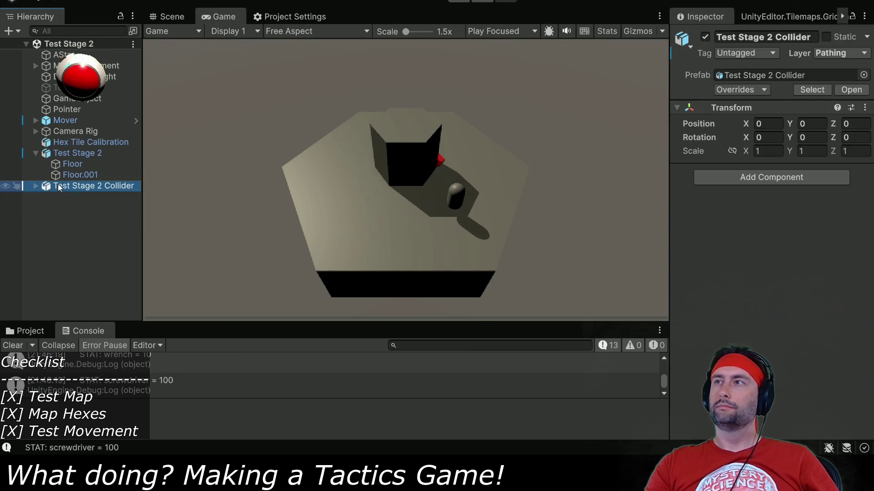
click(37, 184)
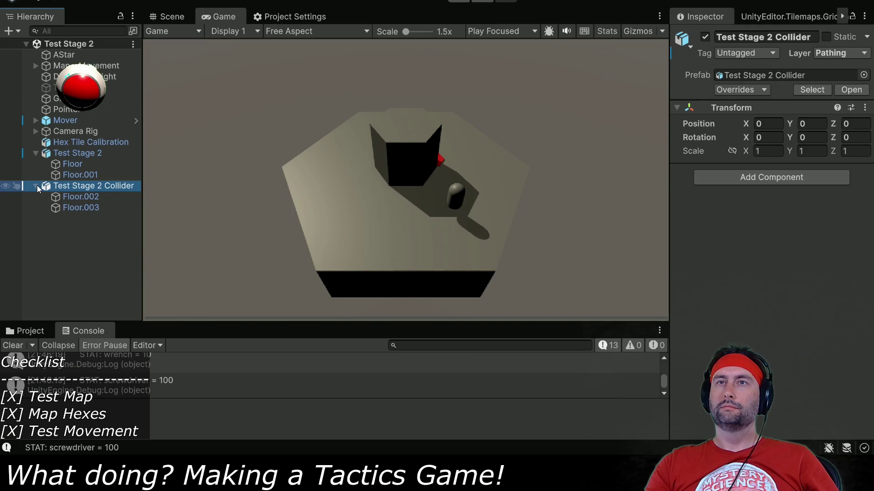
click(62, 200)
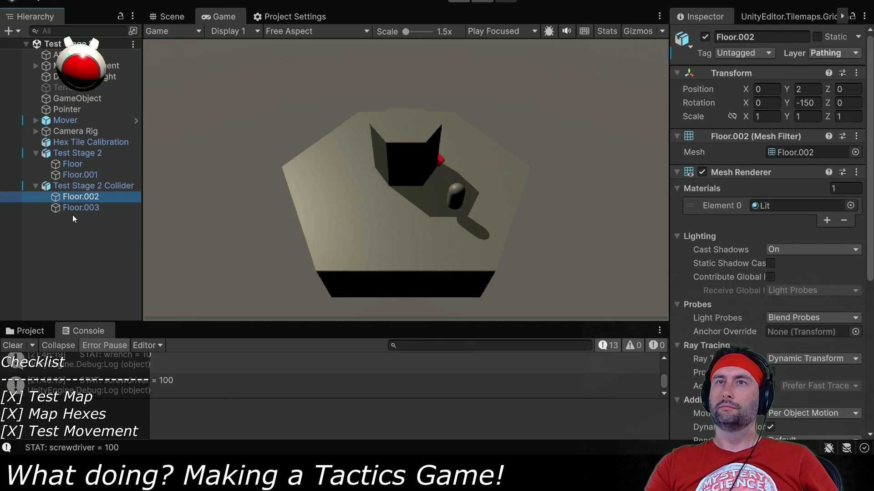
click(82, 65)
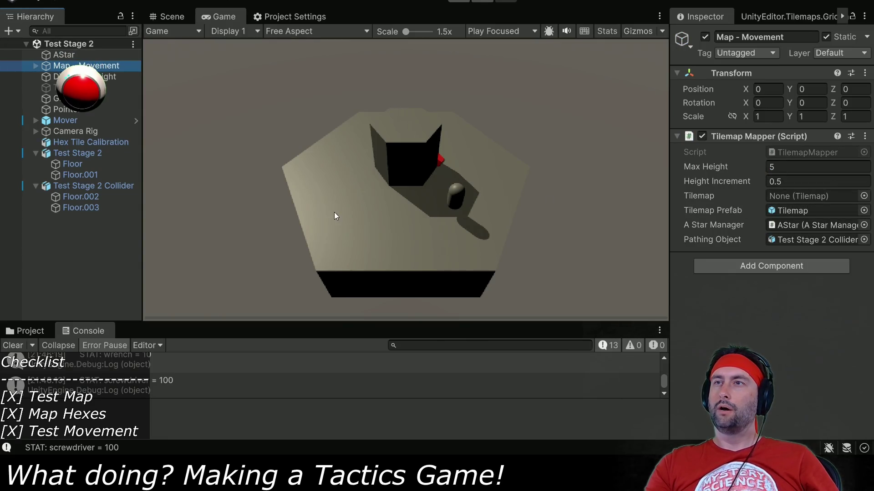
Step: Compare the Mesh Collider settings of Floor.002 and Floor.003
click(74, 188)
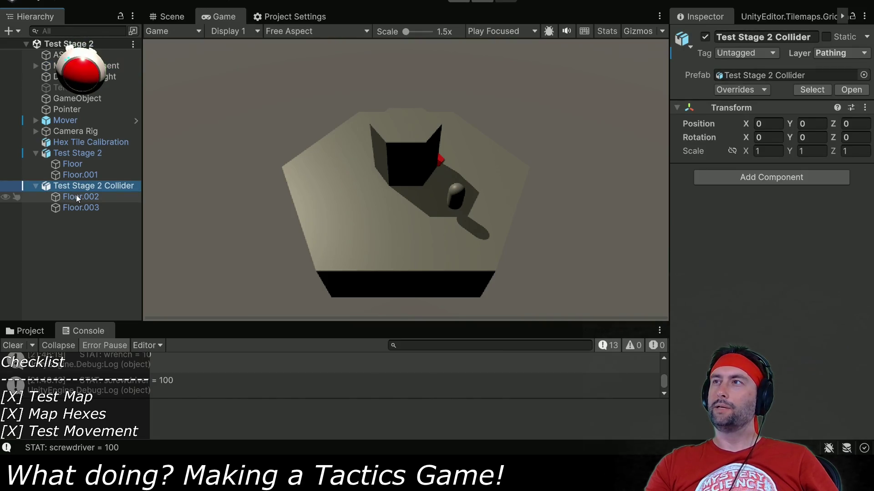
click(77, 196)
scroll(761, 308, down, 2)
scroll(761, 318, down, 5)
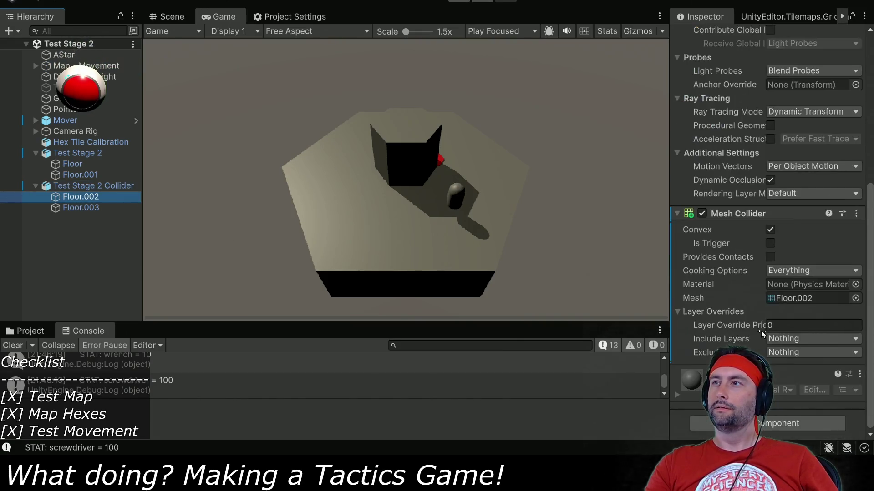
scroll(761, 330, up, 6)
scroll(742, 273, down, 6)
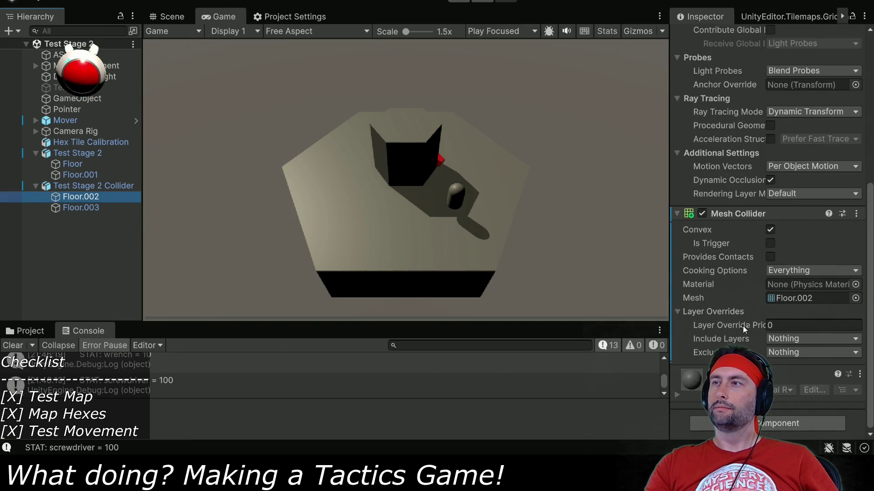
click(89, 209)
click(91, 201)
Step: Outline Floor.002 and Floor.003 in the Scene view, toggling Floor.003's Convex off and back on
click(94, 209)
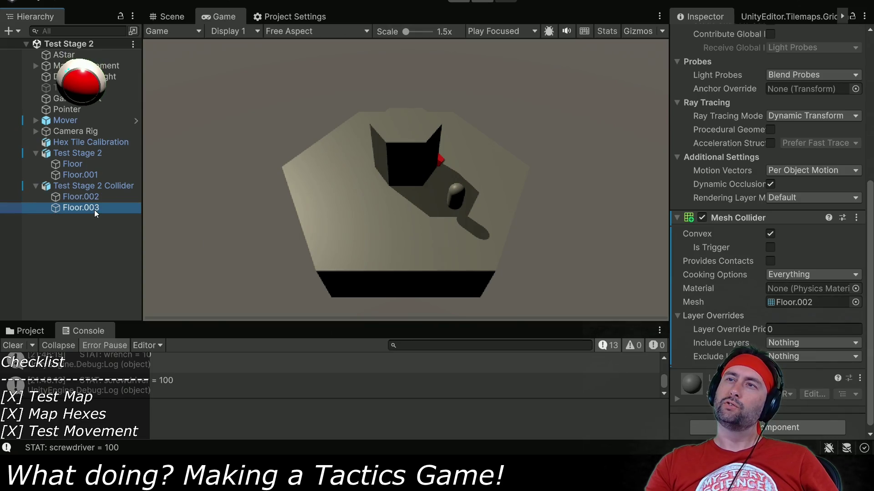
click(167, 15)
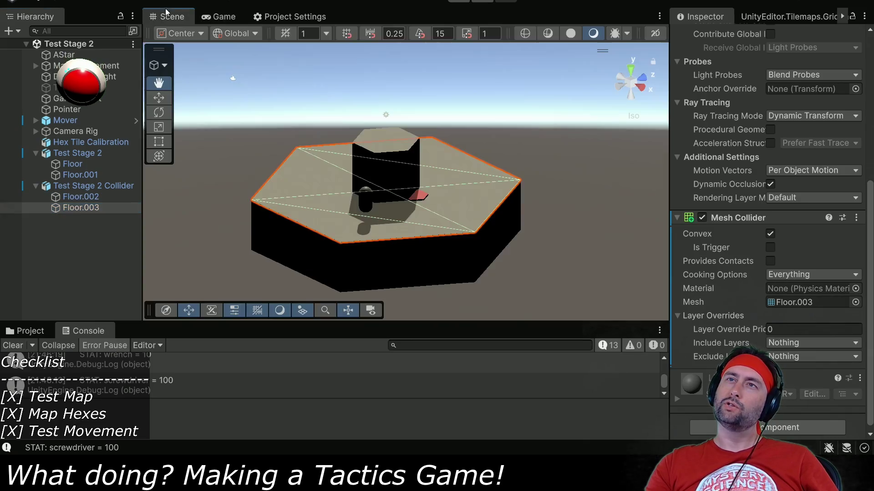
click(81, 199)
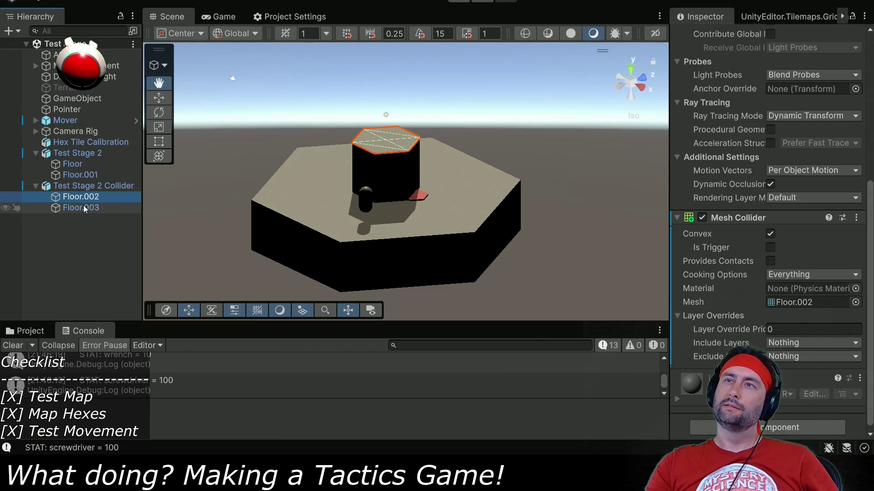
click(84, 206)
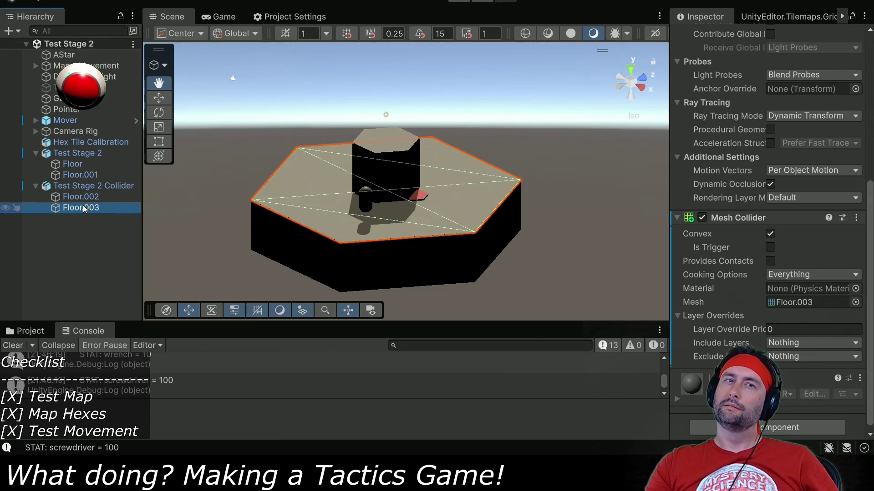
click(769, 234)
click(769, 234)
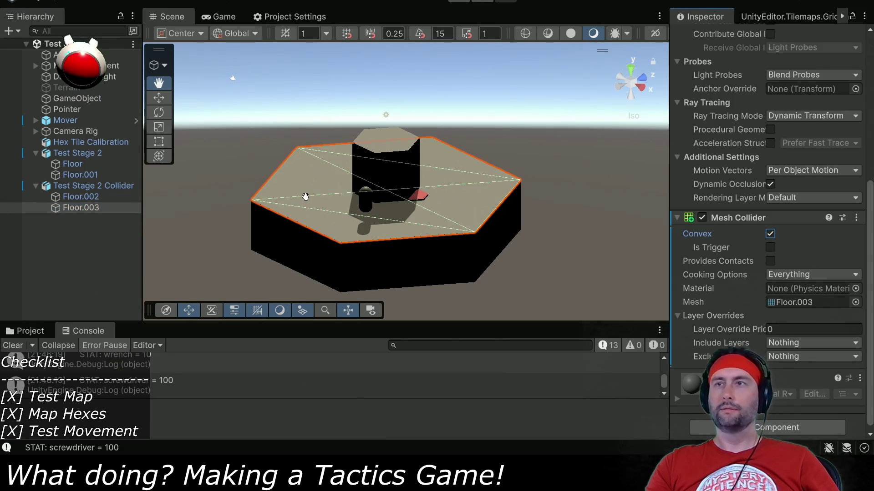
Step: Frame Floor.002 and toggle its Mesh Collider's Convex option off and back on
mouse_move(358, 211)
mouse_down()
mouse_move(545, 267)
mouse_move(601, 447)
mouse_move(469, 68)
mouse_up()
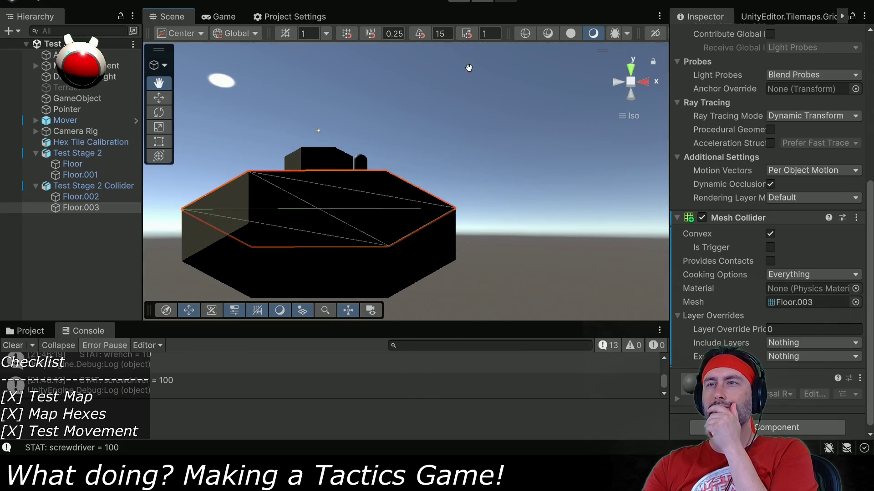
drag(382, 172, 489, 362)
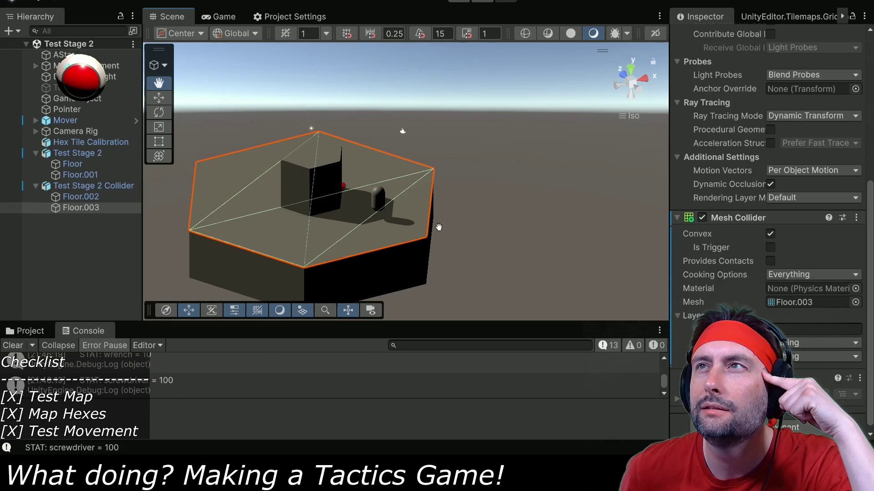
click(91, 196)
scroll(318, 191, up, 5)
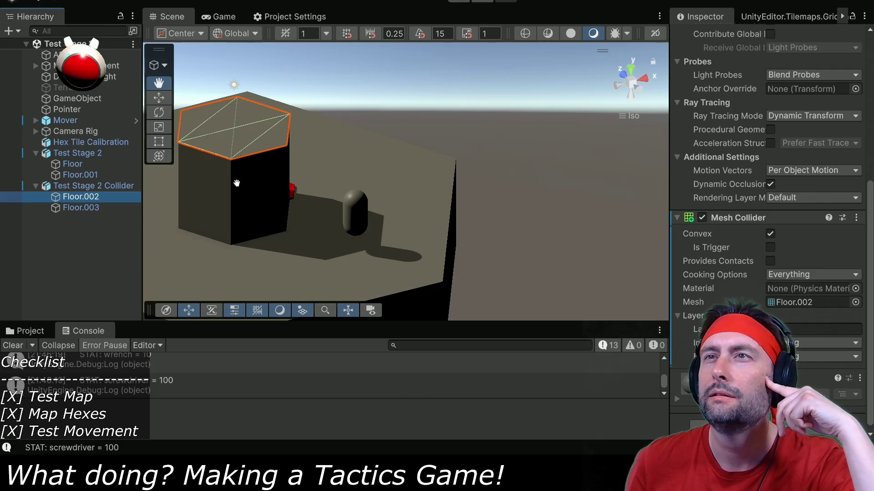
mouse_move(280, 226)
mouse_down()
mouse_move(358, 217)
mouse_move(425, 233)
mouse_up()
scroll(436, 254, up, 6)
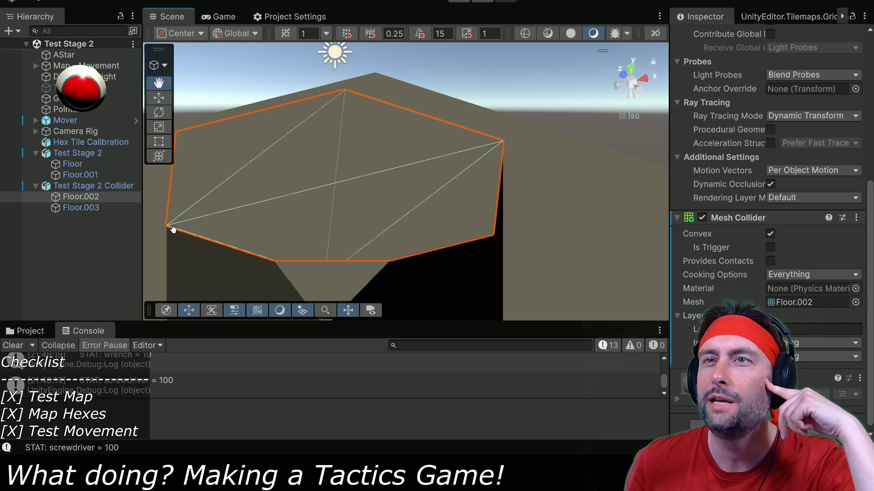
double_click(126, 199)
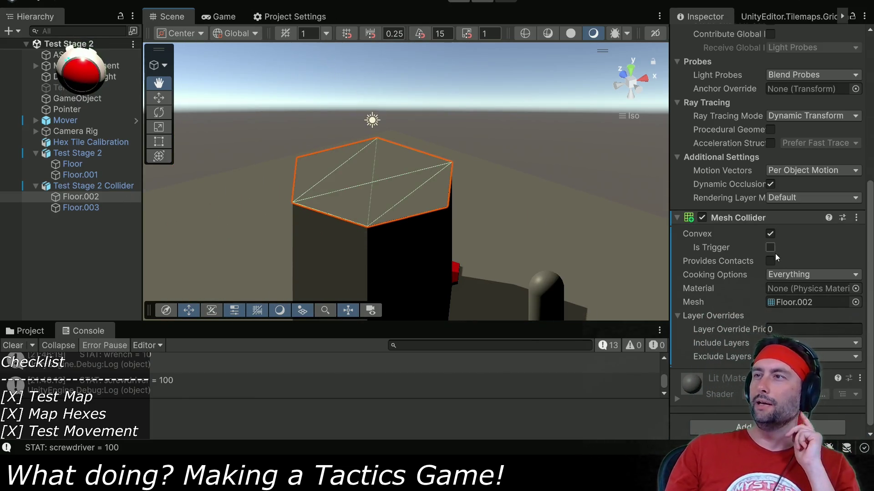
click(770, 233)
click(771, 233)
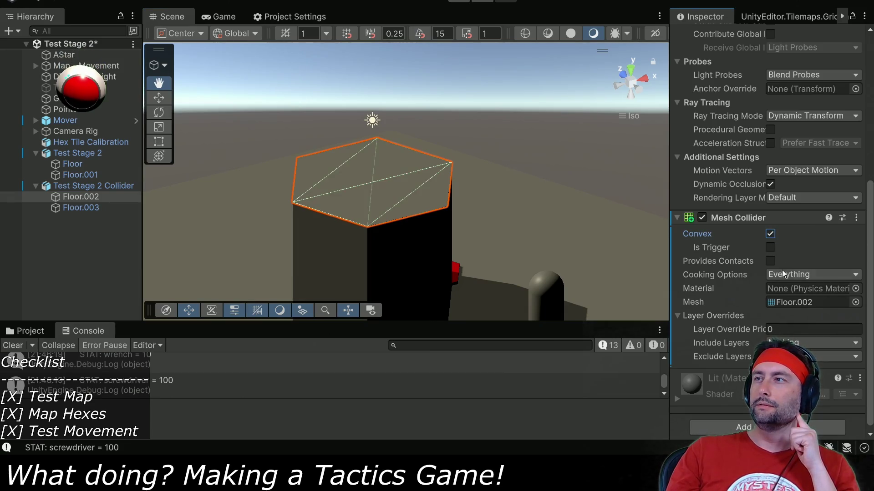
click(777, 217)
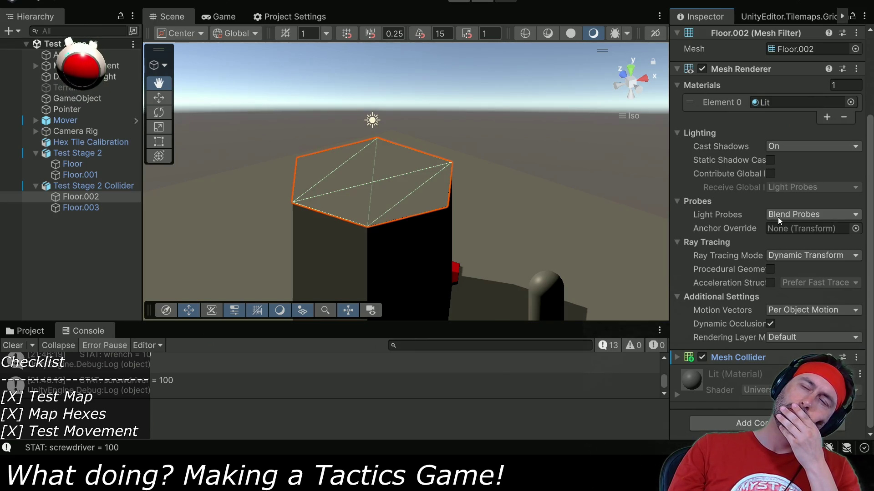
Step: Select the Test Stage 2 group and start Play mode
mouse_move(431, 130)
mouse_down()
mouse_move(429, 170)
mouse_move(437, 173)
mouse_up()
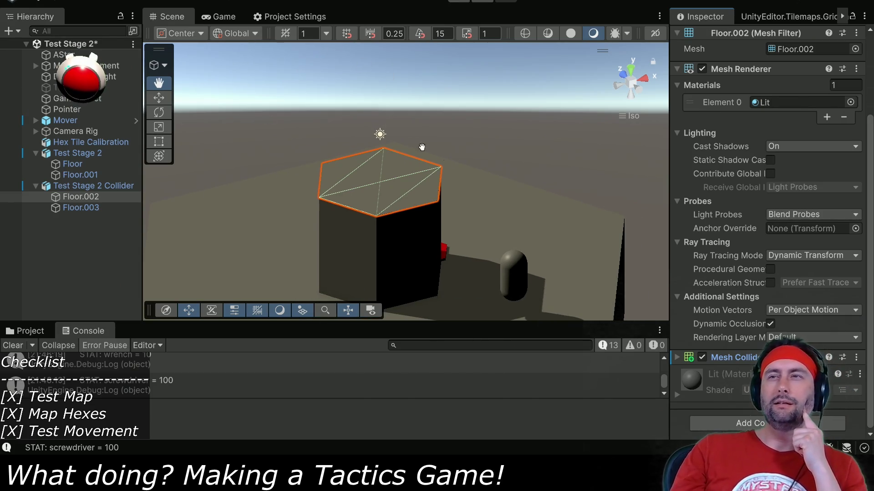
scroll(442, 213, down, 4)
click(94, 186)
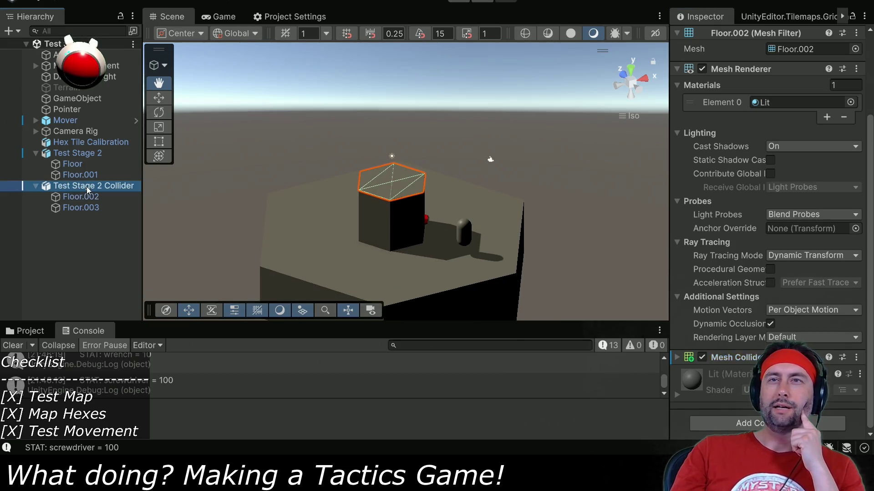
click(78, 152)
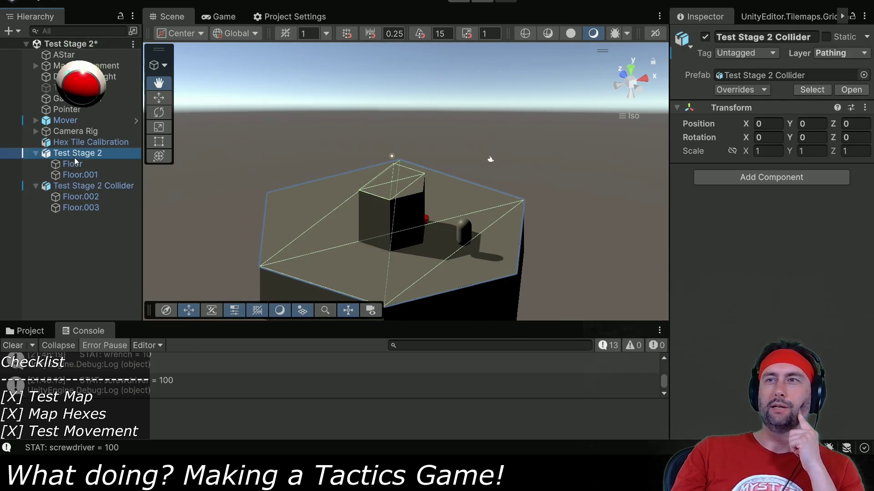
mouse_move(487, 238)
mouse_down()
mouse_move(576, 253)
mouse_move(240, 165)
mouse_move(372, 188)
mouse_up()
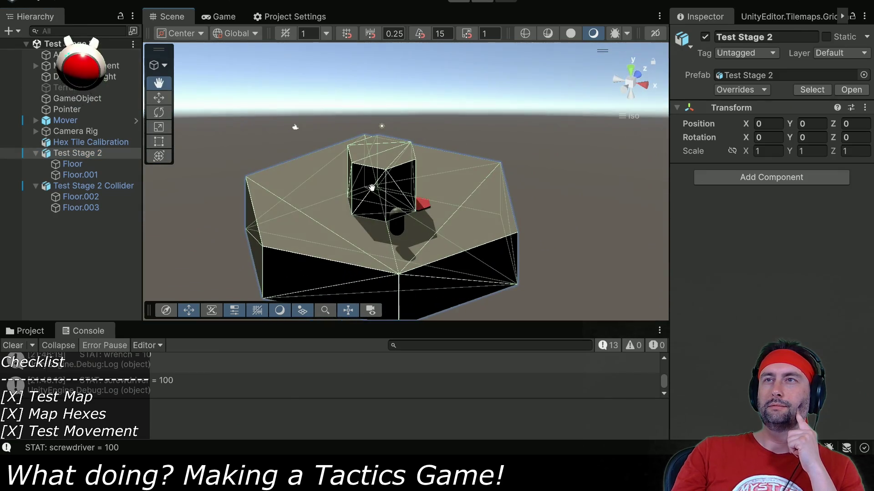
click(462, 2)
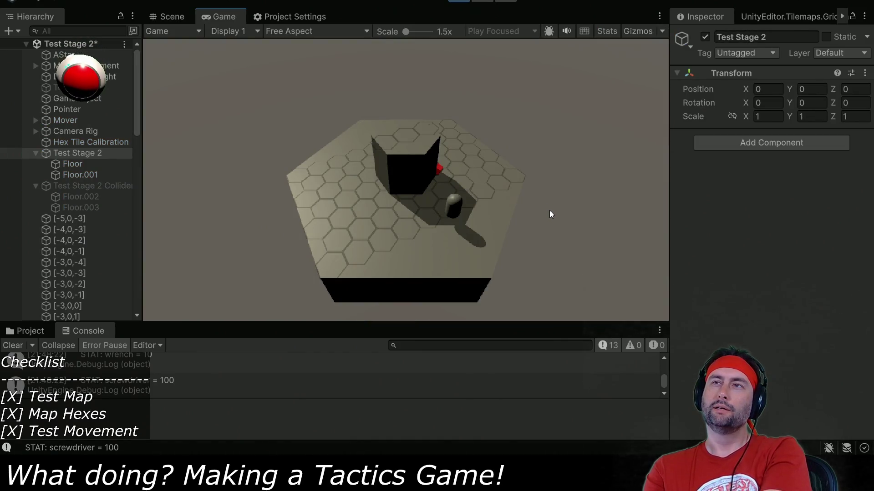
Step: During the test run, inspect Floor.002 and Floor.003, then re-enable the Test Stage 2 Collider group
click(82, 194)
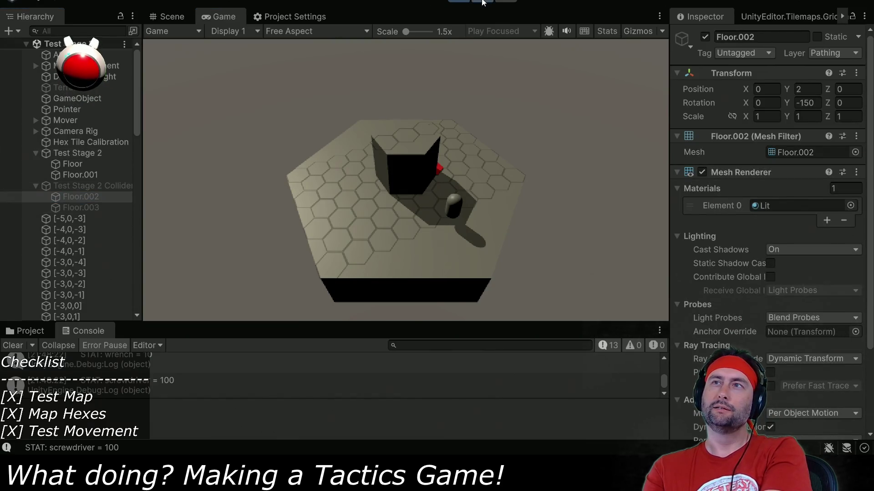
key(ctrl+1)
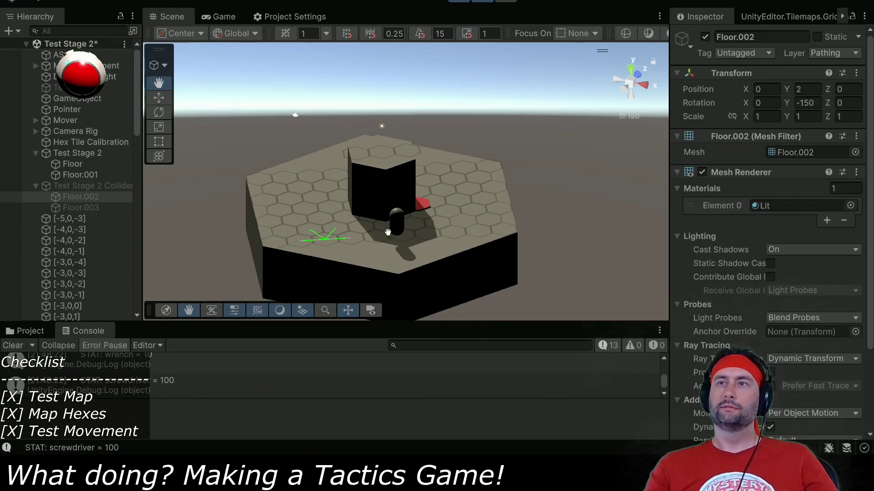
click(83, 208)
click(83, 195)
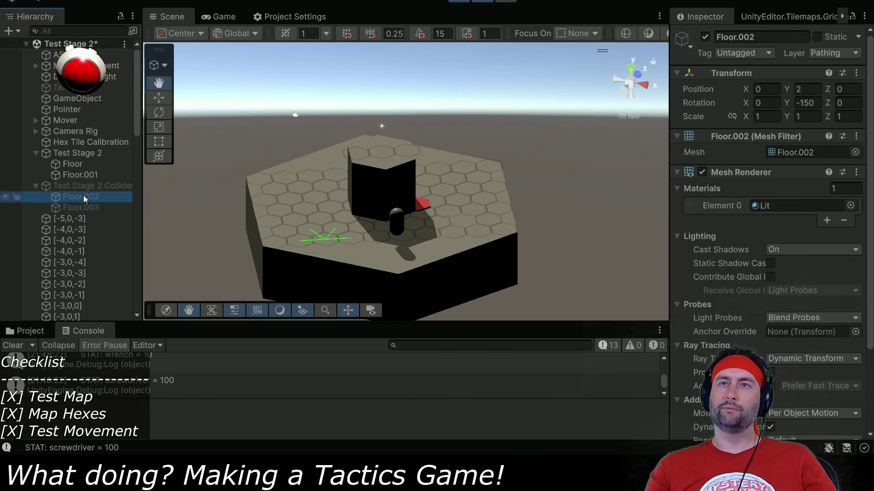
click(87, 185)
click(705, 37)
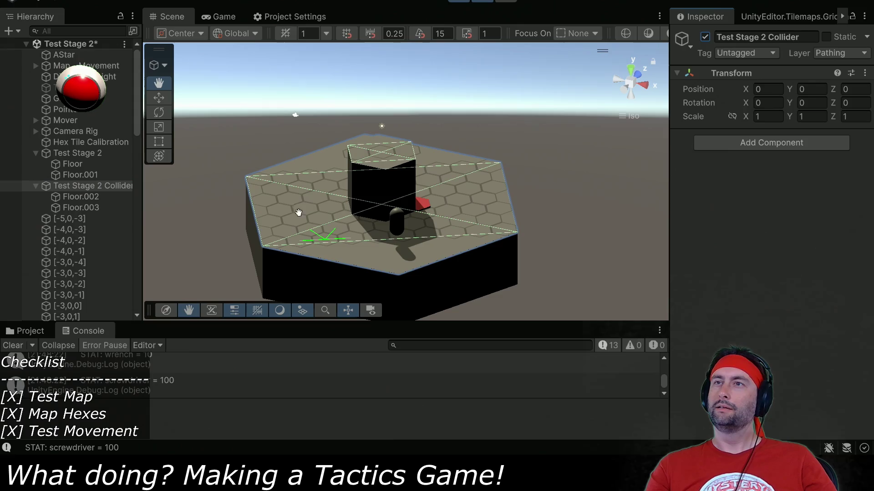
Step: Orbit around the hex stage, stop the test run, and cycle back to Unity
mouse_move(314, 204)
mouse_down()
mouse_move(505, 228)
mouse_move(532, 246)
mouse_move(441, 228)
mouse_move(414, 205)
mouse_move(428, 215)
mouse_move(465, 208)
mouse_up()
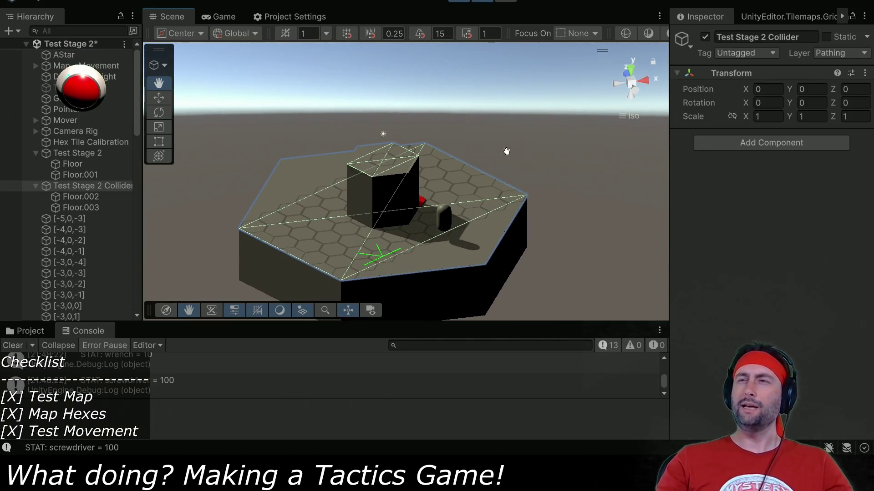
mouse_move(503, 146)
mouse_down()
mouse_move(507, 189)
mouse_move(602, 212)
mouse_move(432, 162)
mouse_move(468, 119)
mouse_up()
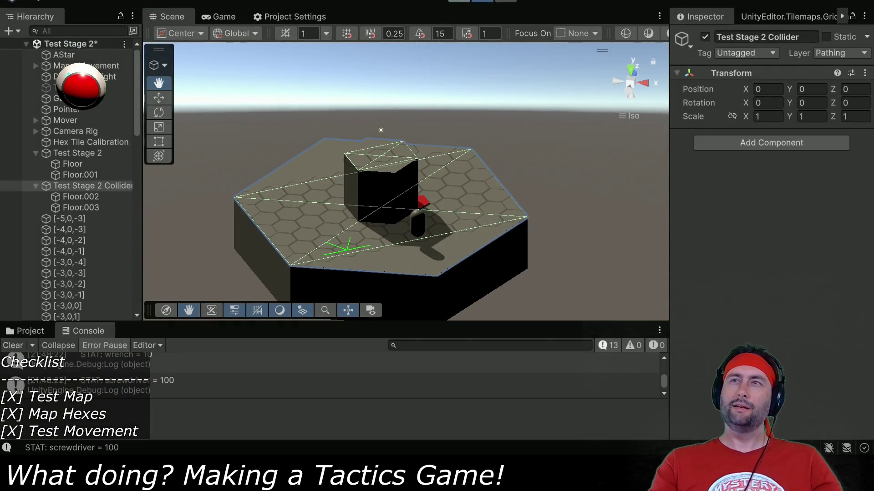
click(460, 1)
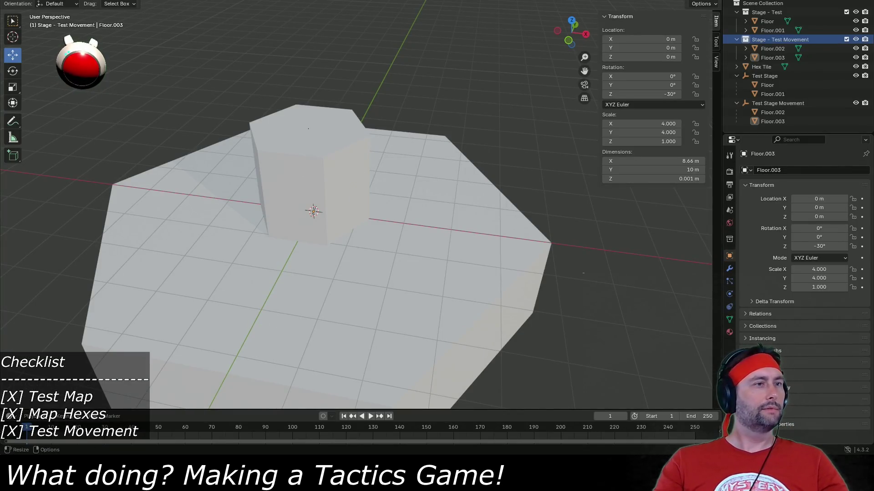
key(alt+Tab)
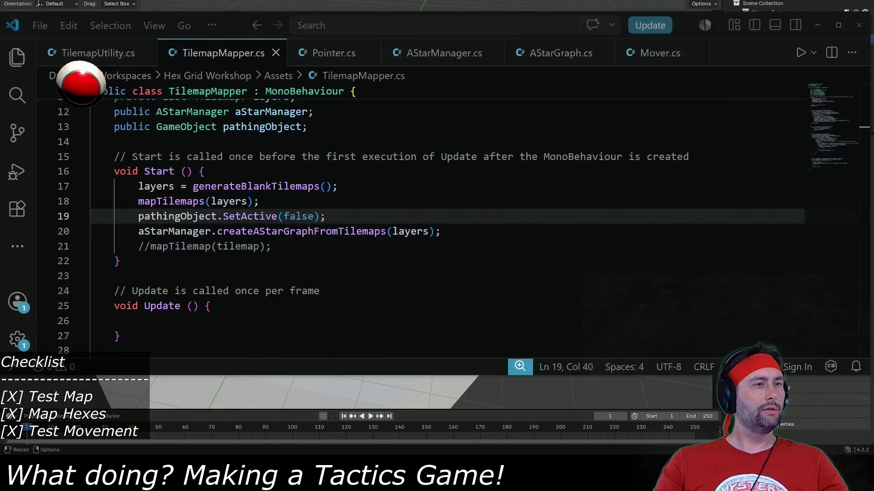
key(alt+Tab)
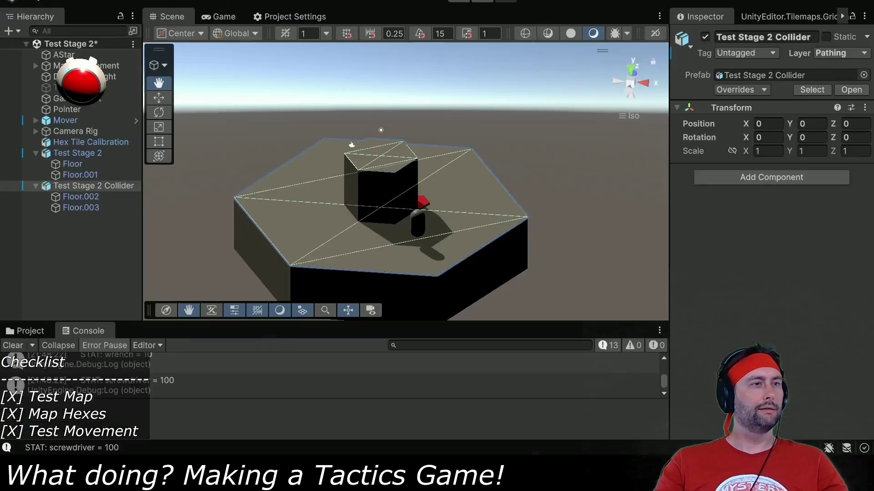
Step: Locate Floor.002's mesh asset, then open the original Test Stage scene
click(98, 200)
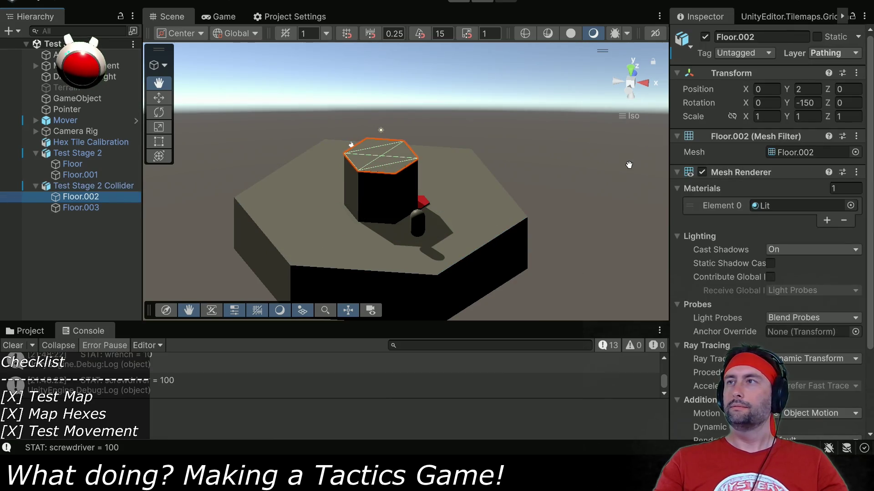
click(794, 152)
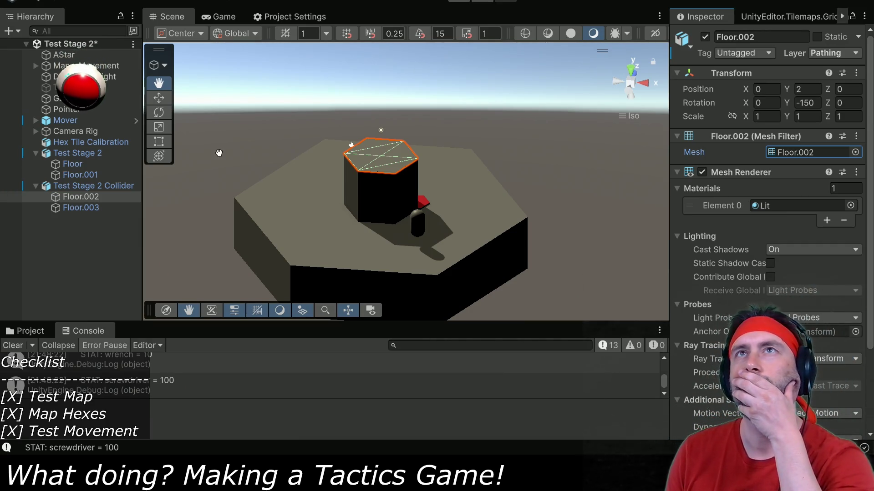
click(33, 328)
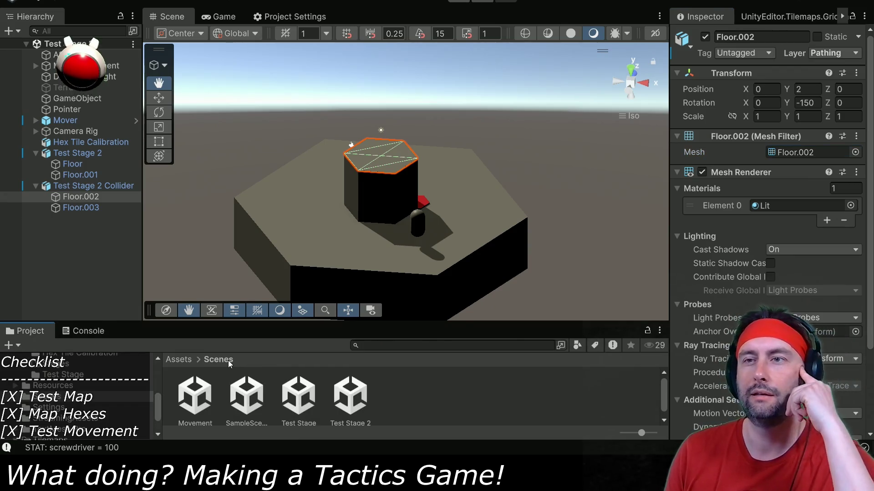
click(297, 398)
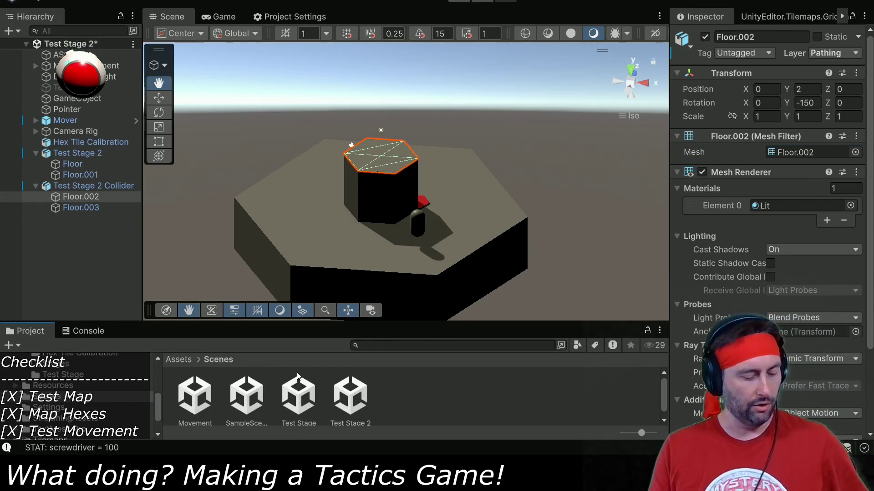
double_click(296, 398)
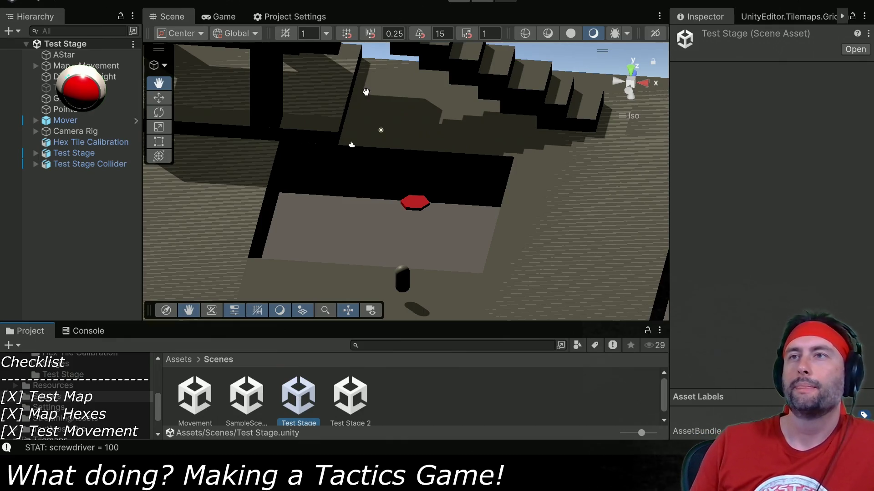
Step: Inspect Plane.017 inside Test Stage Collider, then reopen the Test Stage 2 scene
click(36, 164)
scroll(81, 228, down, 3)
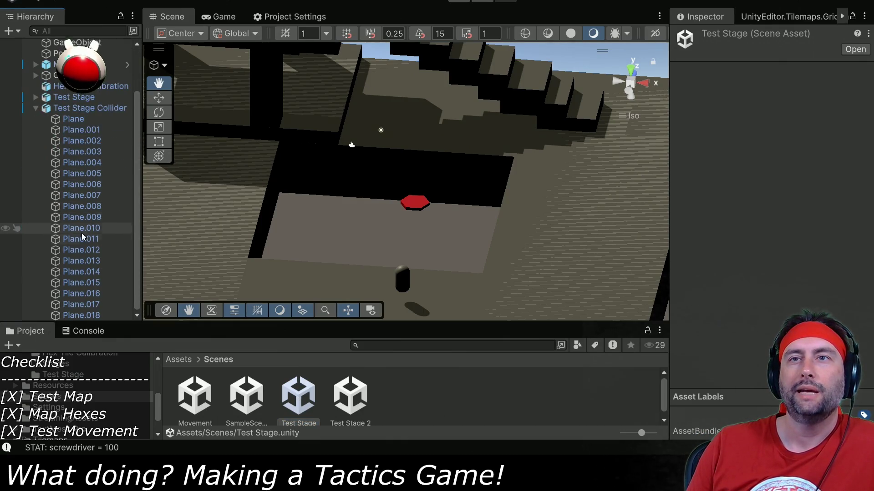
click(89, 304)
scroll(721, 291, down, 3)
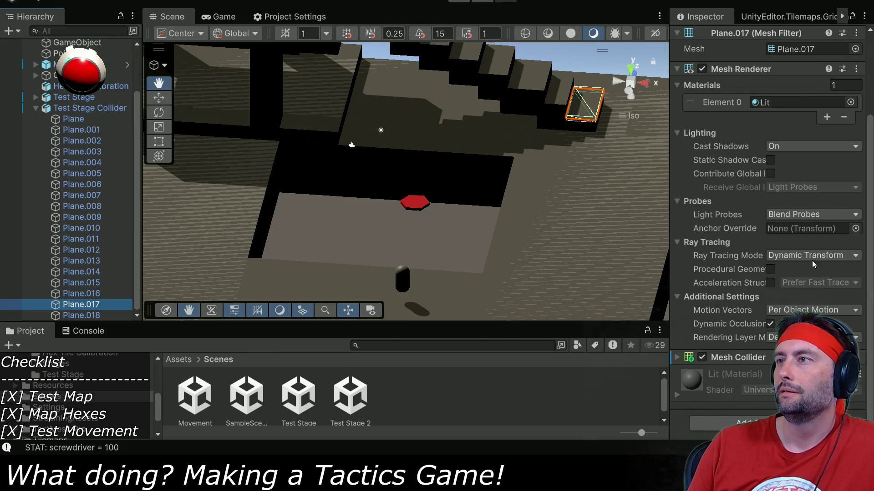
scroll(812, 261, up, 3)
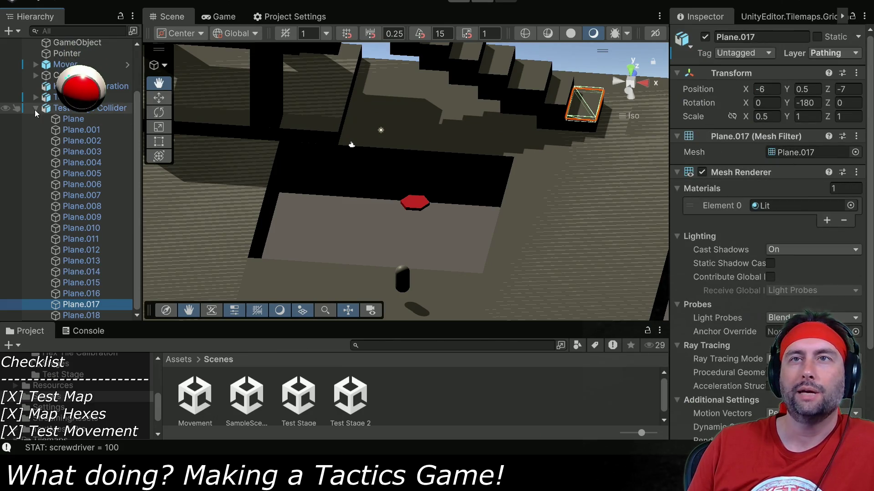
scroll(35, 113, up, 3)
click(35, 163)
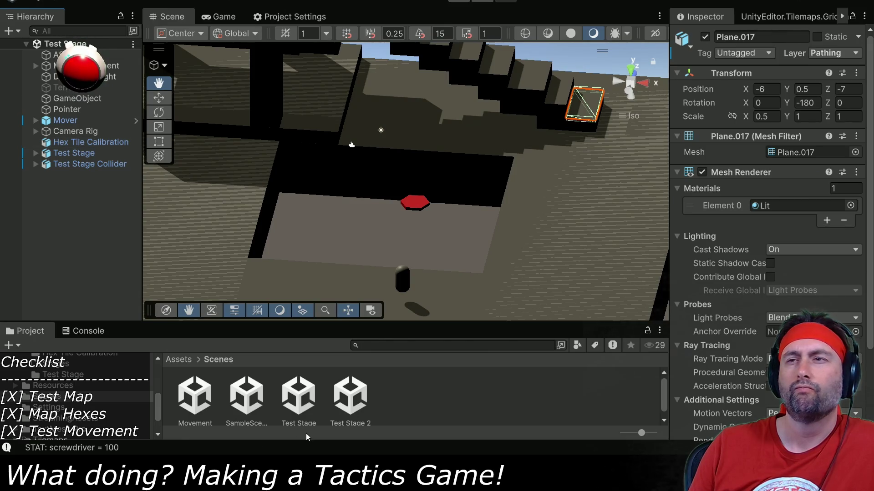
double_click(350, 395)
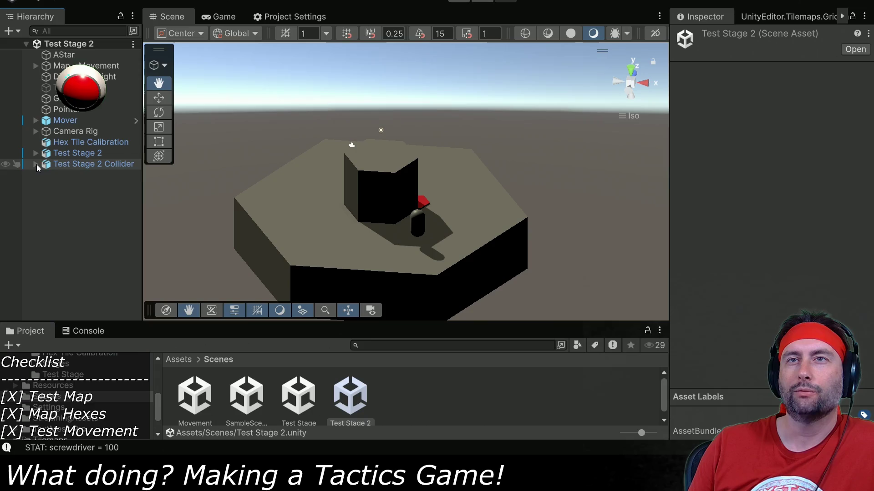
Step: Set Floor.002's Mesh Collider mesh to Floor.003 using the Select Mesh picker
click(36, 164)
click(67, 175)
scroll(755, 255, down, 3)
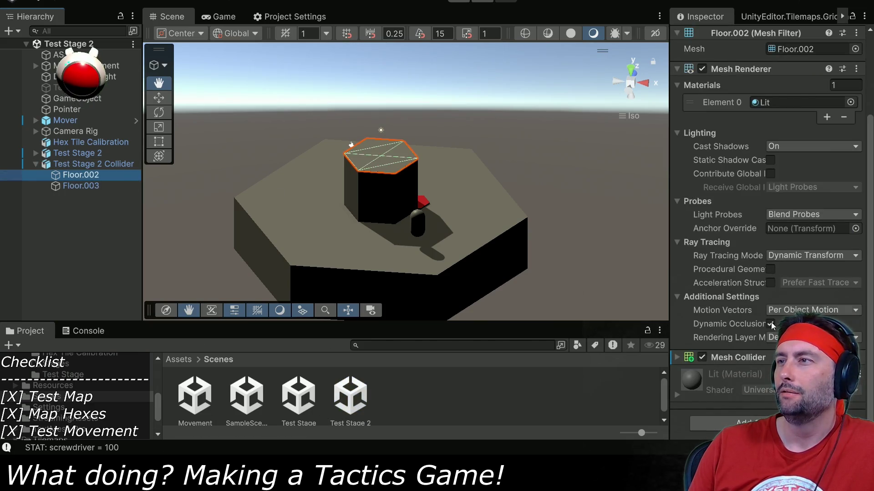
click(677, 359)
scroll(750, 340, down, 3)
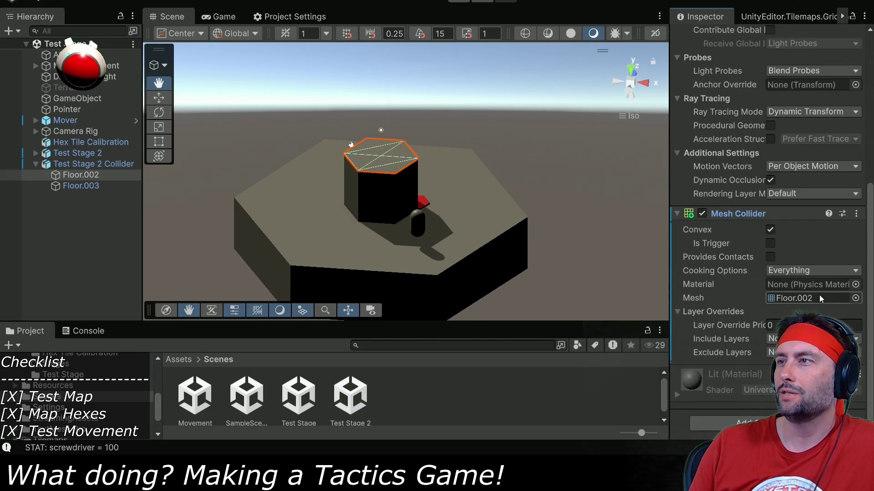
click(855, 298)
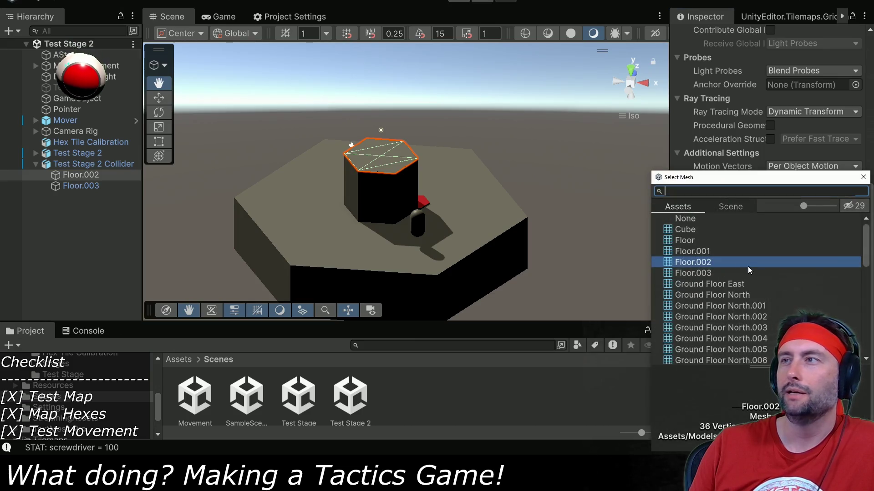
click(702, 273)
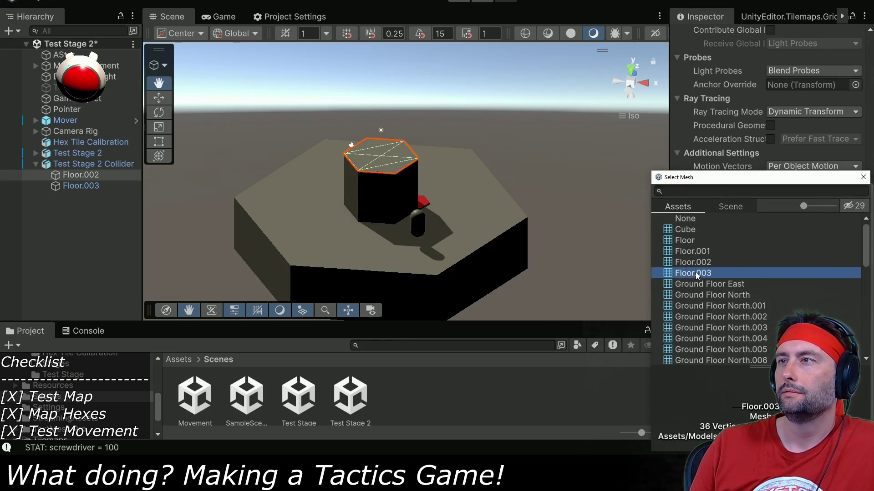
key(Up)
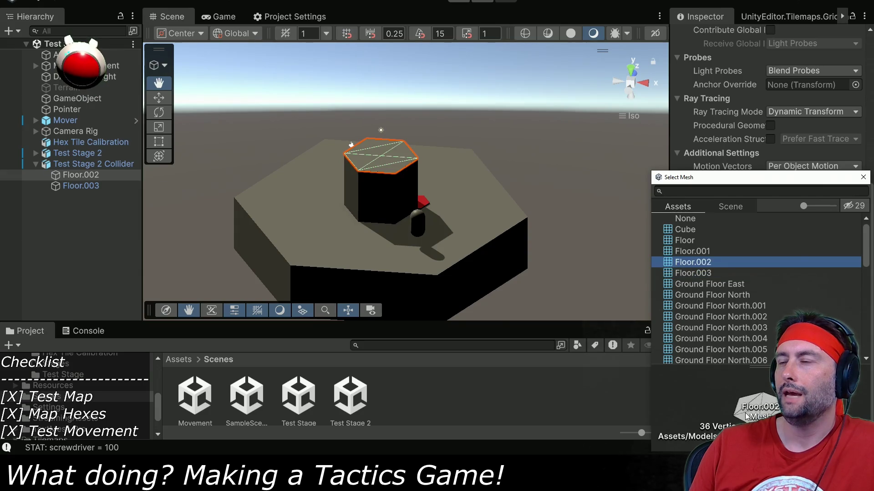
click(692, 274)
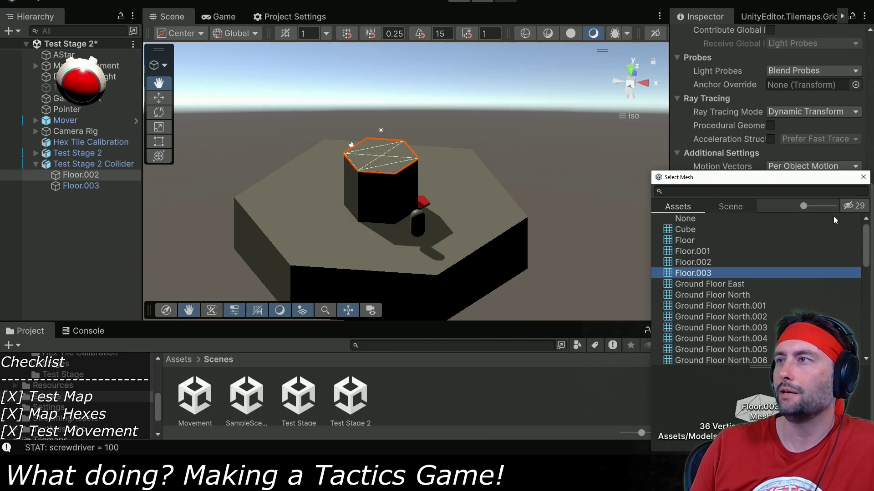
click(863, 177)
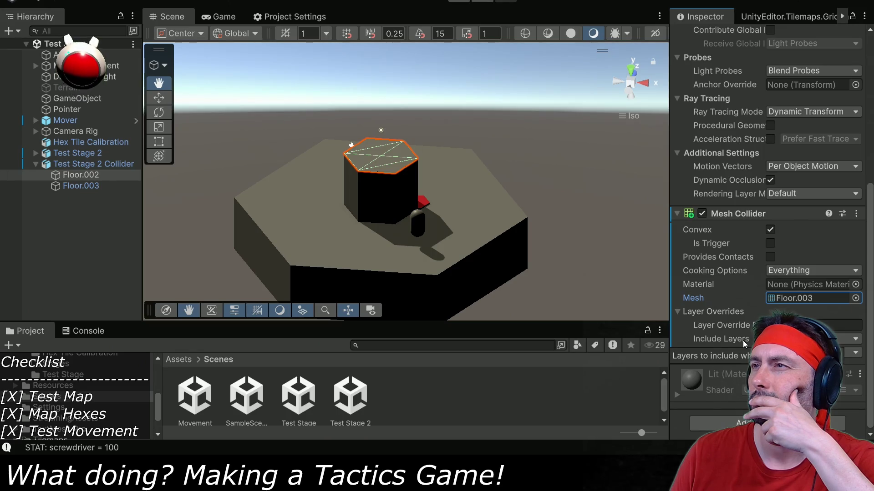
click(100, 175)
scroll(800, 145, up, 5)
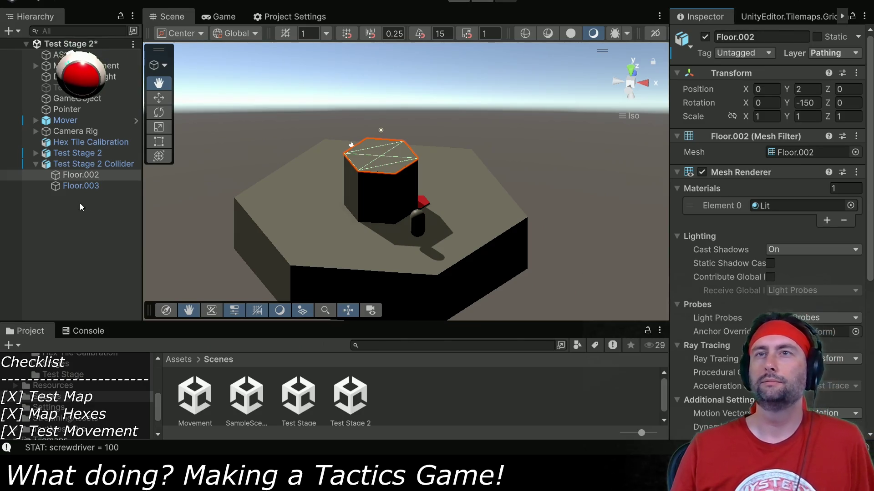
Step: Scrub Floor.002's Scale Y to stretch it far taller
click(81, 186)
click(82, 176)
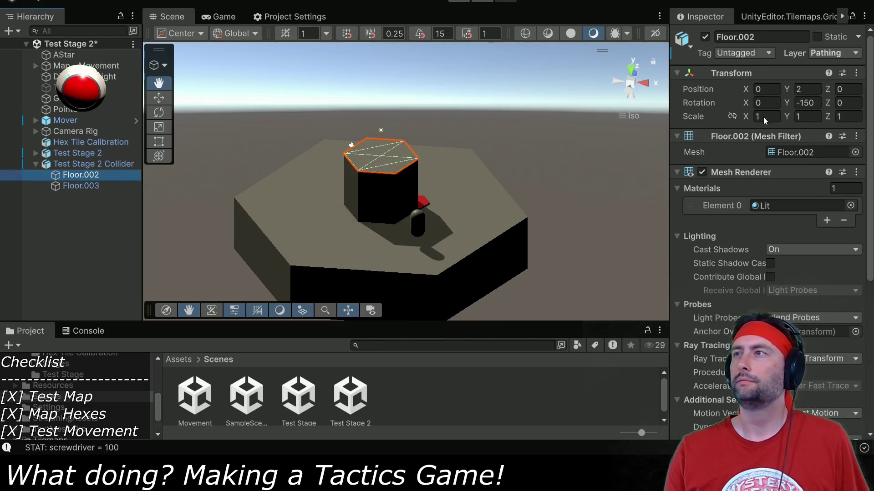
click(790, 117)
drag(789, 117, 795, 118)
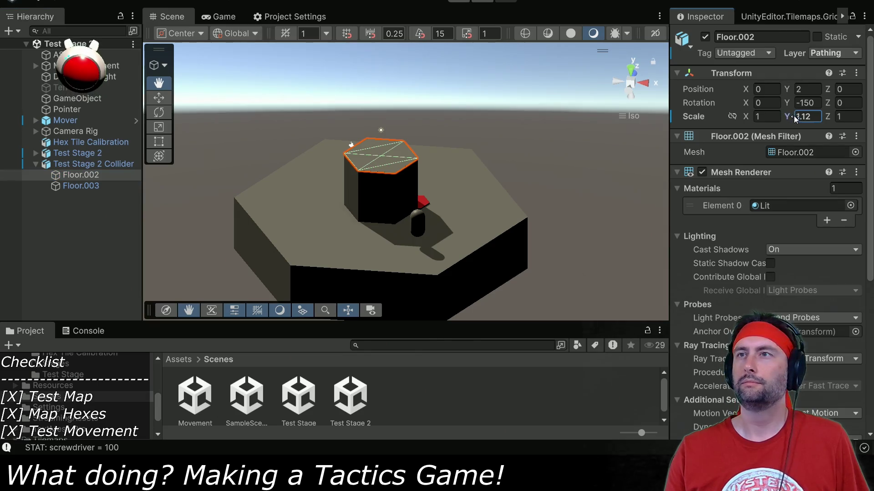
mouse_move(861, 110)
mouse_down()
mouse_move(869, 136)
mouse_move(776, 233)
mouse_move(760, 318)
mouse_move(564, 297)
mouse_up()
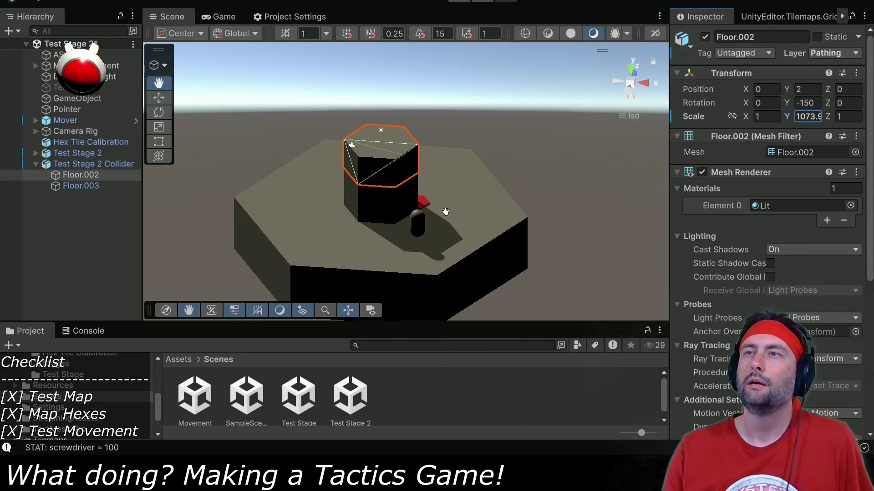
mouse_move(413, 132)
mouse_down()
mouse_move(679, 179)
mouse_move(374, 146)
mouse_move(476, 128)
mouse_up()
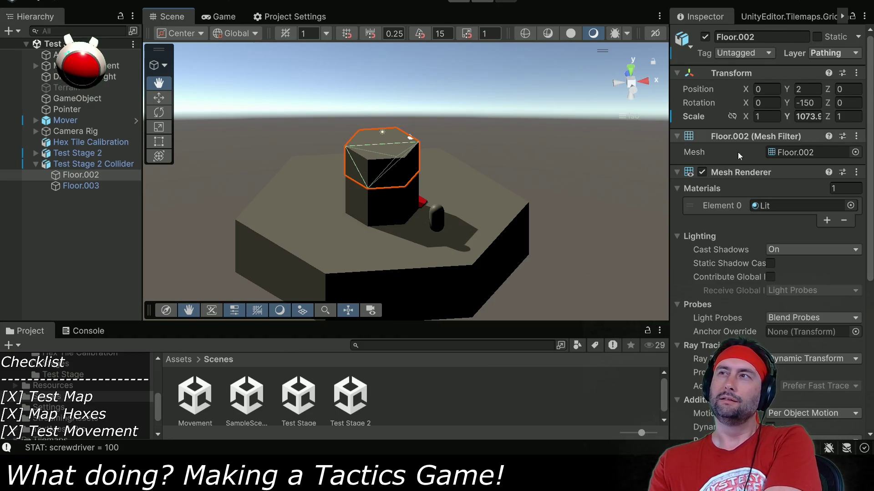
Step: Set Floor.002's Scale Y back to 1 and switch to Blender
click(814, 116)
text(1)
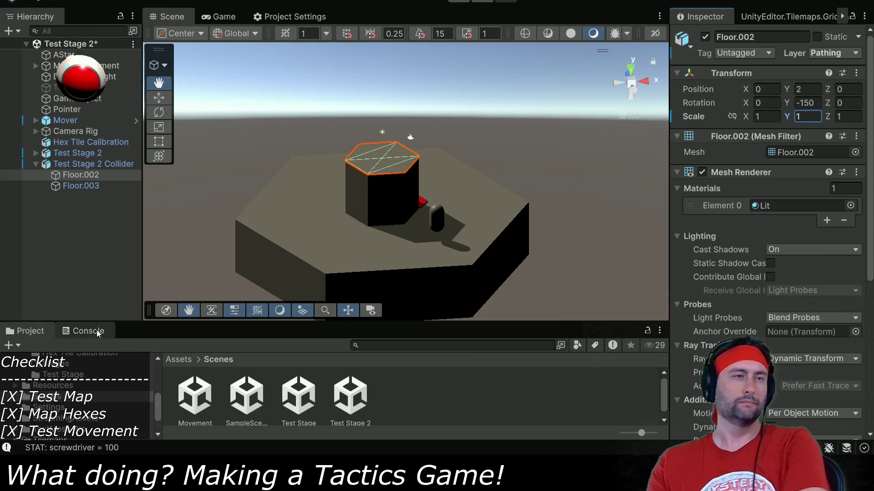
key(alt+Tab)
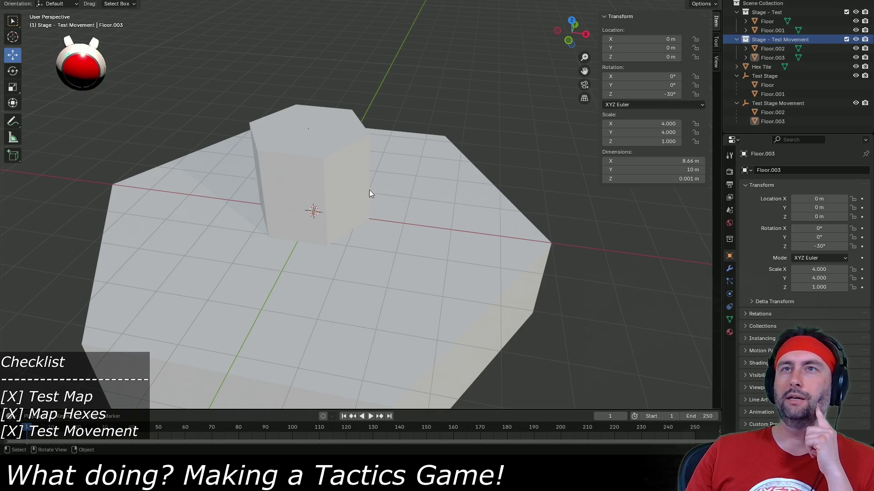
Step: Select Floor.002 and set its Z dimension to 1 m
click(330, 127)
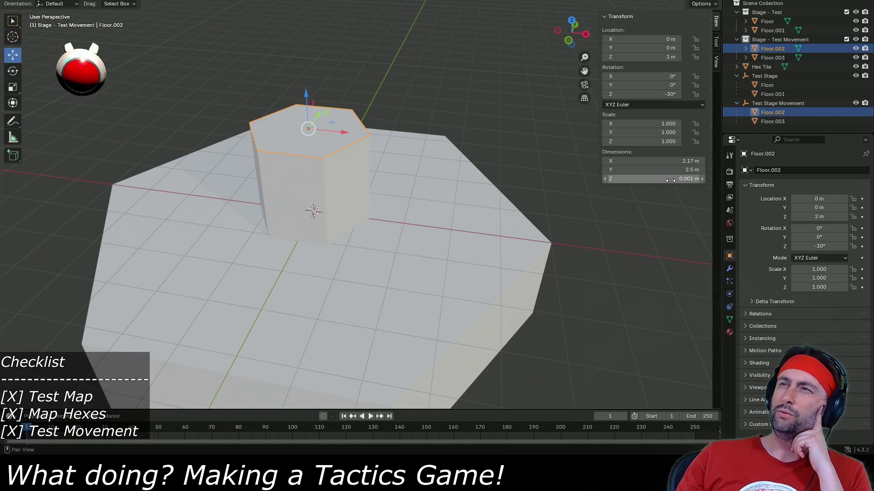
drag(668, 181, 668, 180)
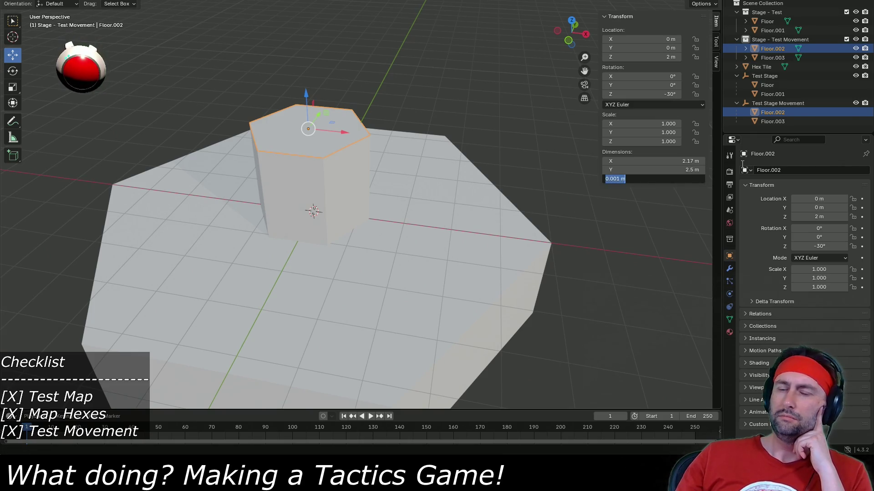
text(1)
key(Return)
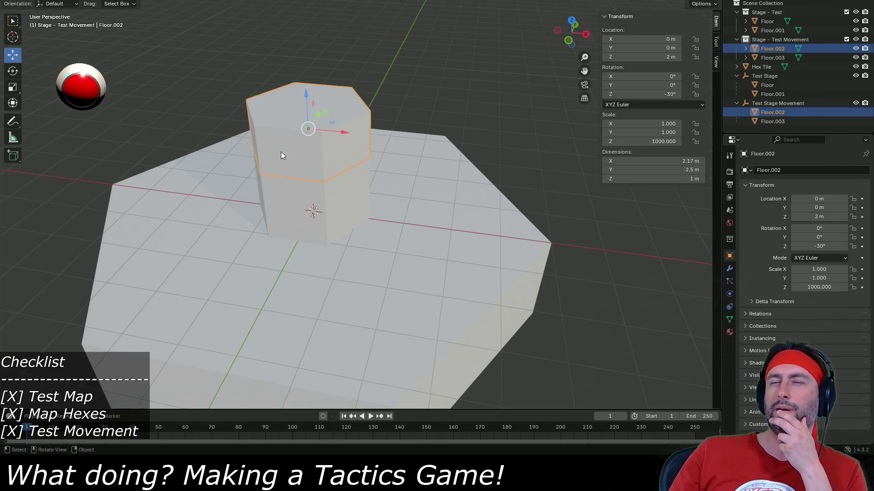
mouse_move(296, 178)
mouse_down()
mouse_move(308, 171)
mouse_move(303, 190)
mouse_up()
key(shift+a)
mouse_move(135, 11)
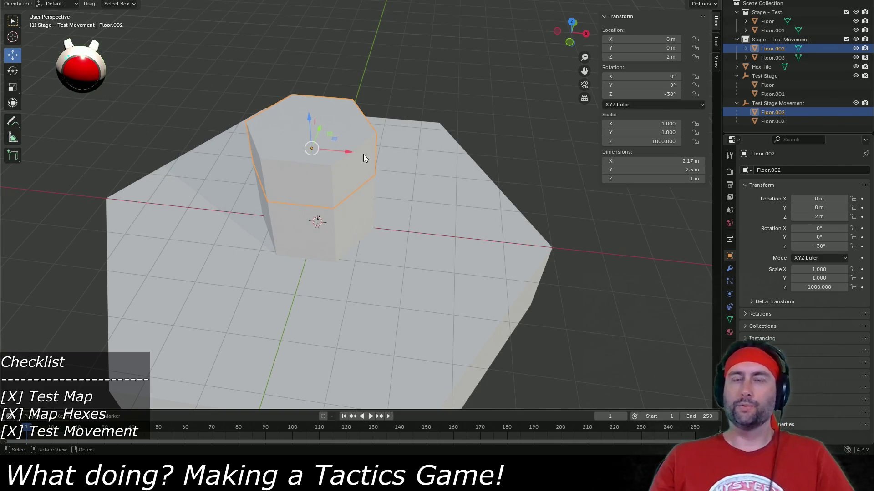
Step: In Edit Mode, move Floor.002's top faces down 0.5 m along Z
key(Tab)
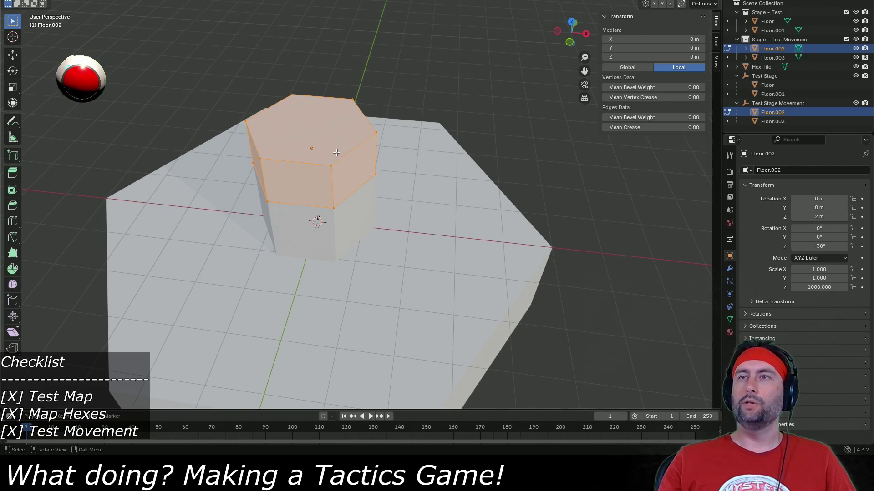
mouse_move(461, 192)
mouse_down()
mouse_move(465, 158)
mouse_move(407, 146)
mouse_up()
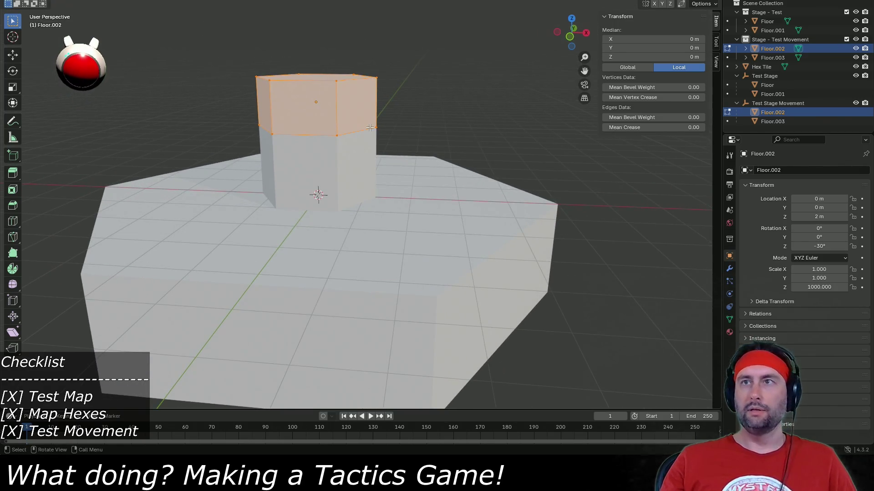
key(e)
key(z)
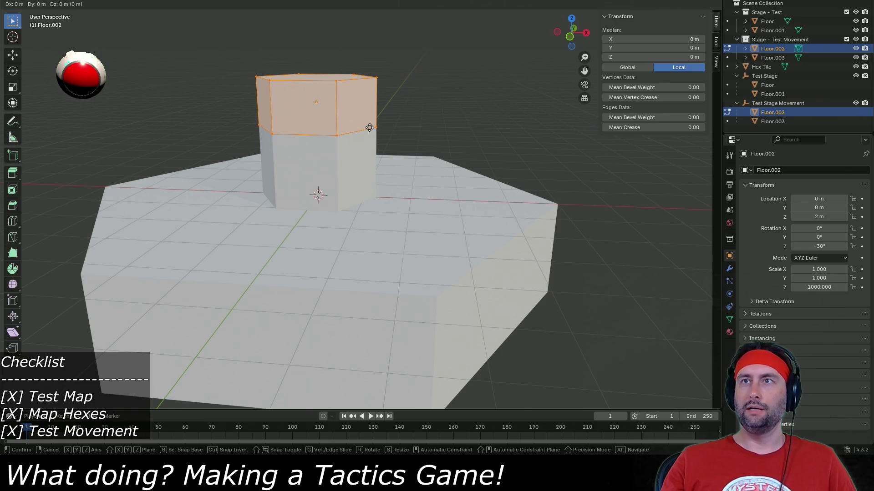
right_click(370, 127)
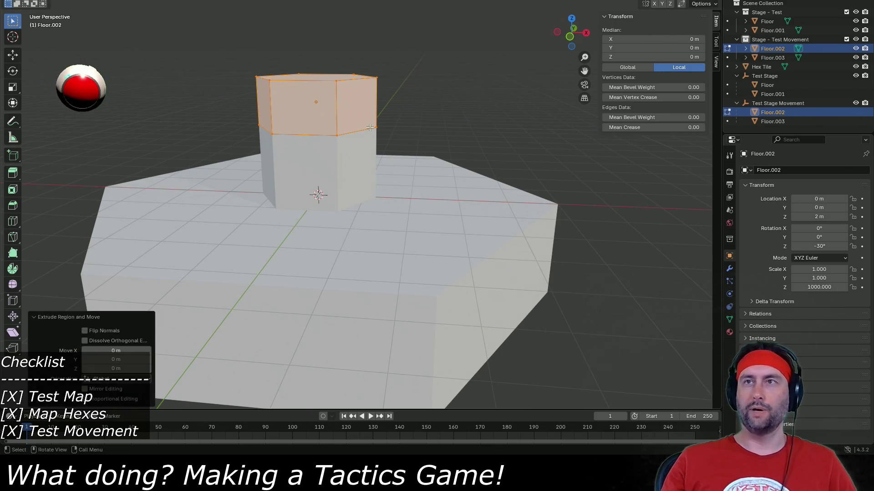
key(g)
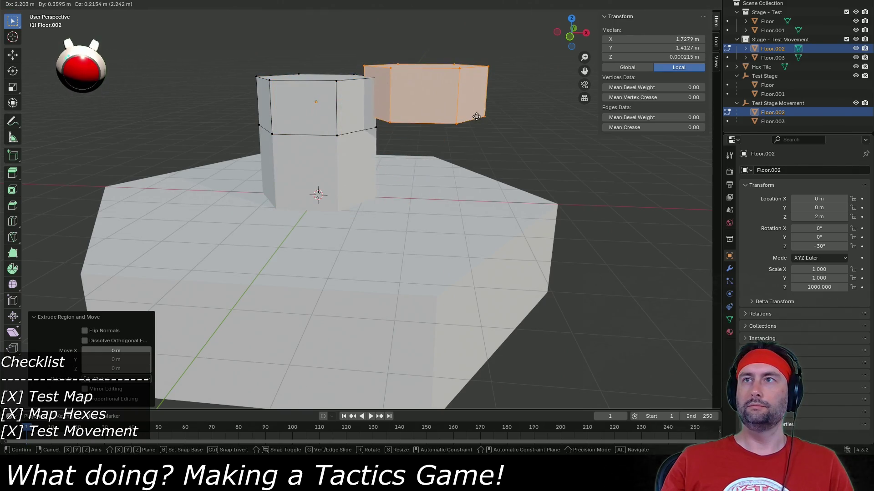
right_click(476, 117)
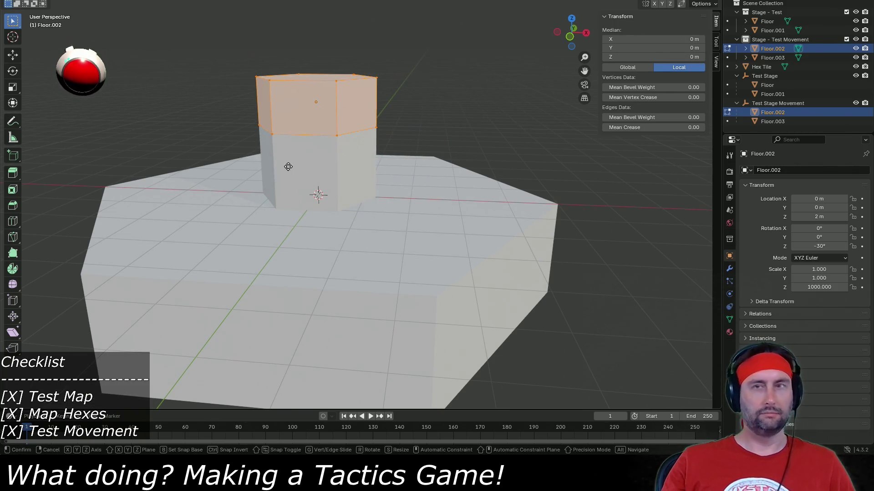
key(g)
right_click(327, 160)
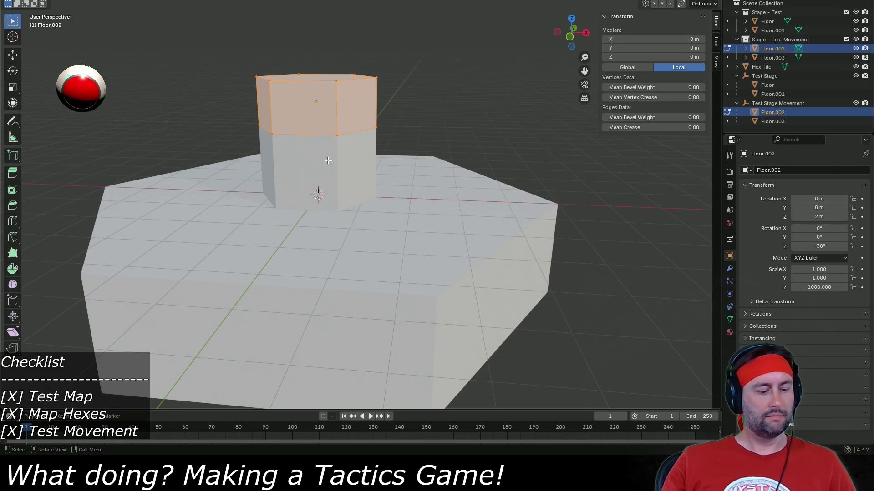
key(g)
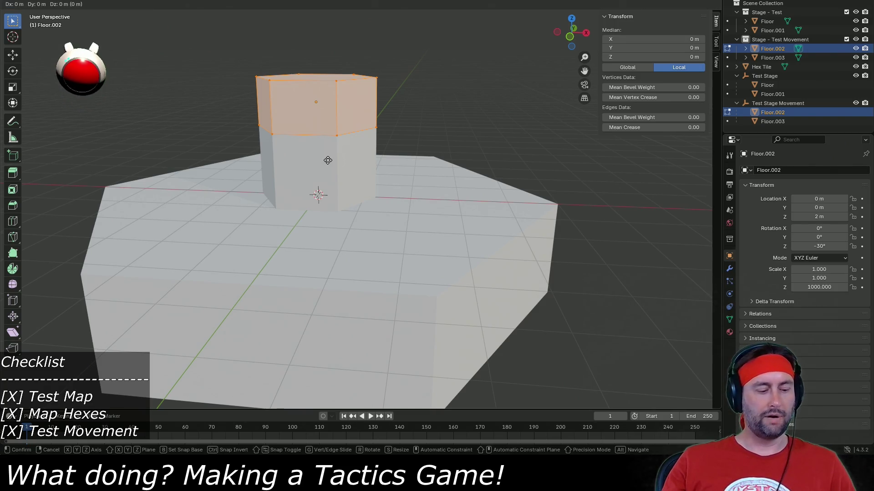
key(z)
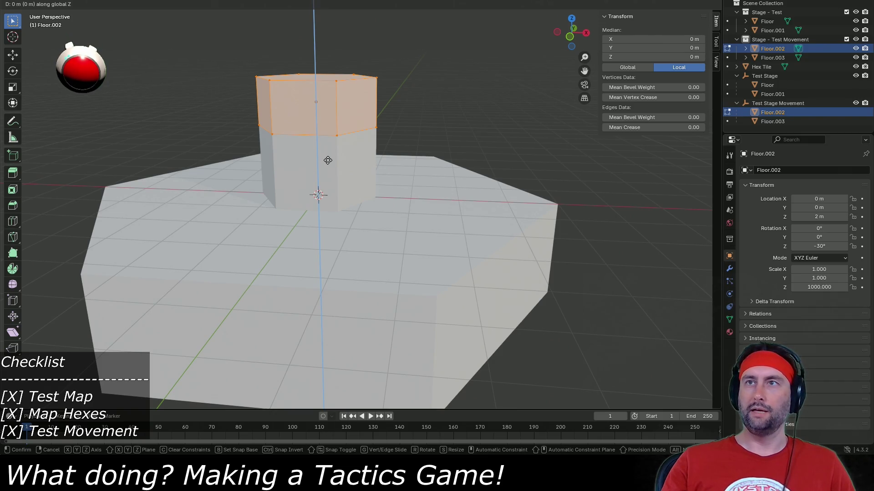
text(-0.5)
key(Return)
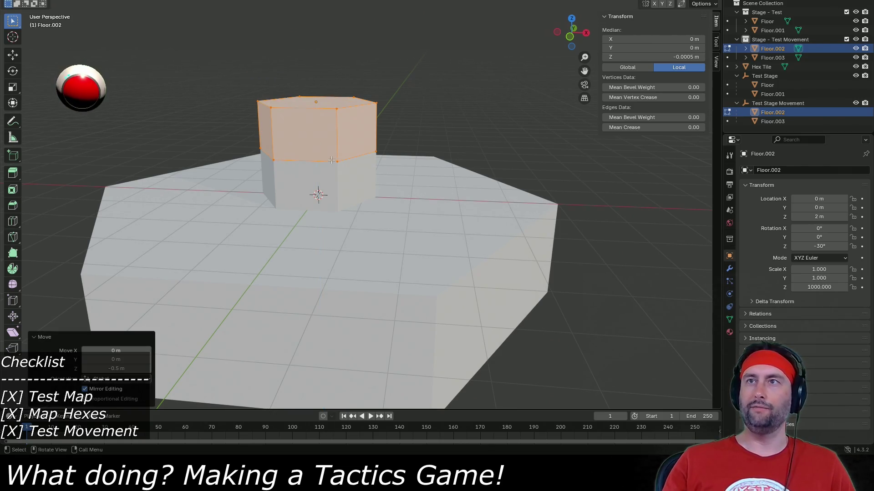
Step: Box-select the prism's middle vertex ring and delete those vertices
mouse_move(350, 144)
mouse_down()
mouse_move(360, 160)
mouse_move(350, 190)
mouse_up()
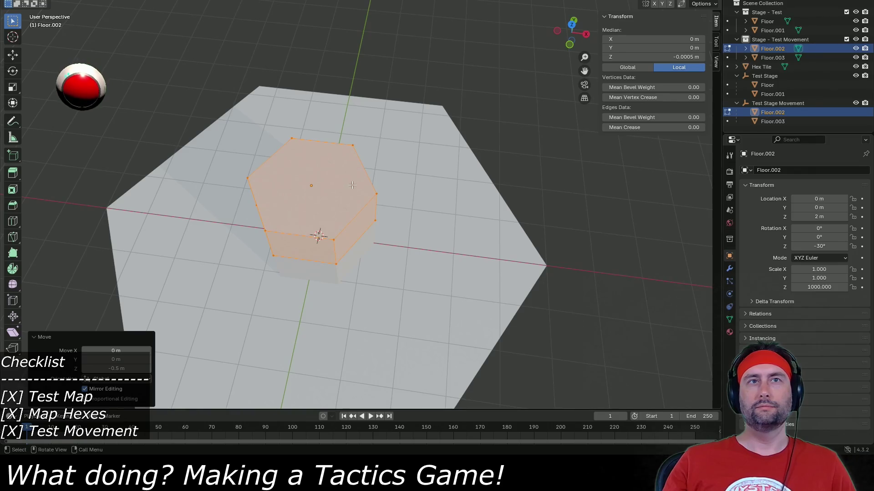
drag(361, 202, 356, 157)
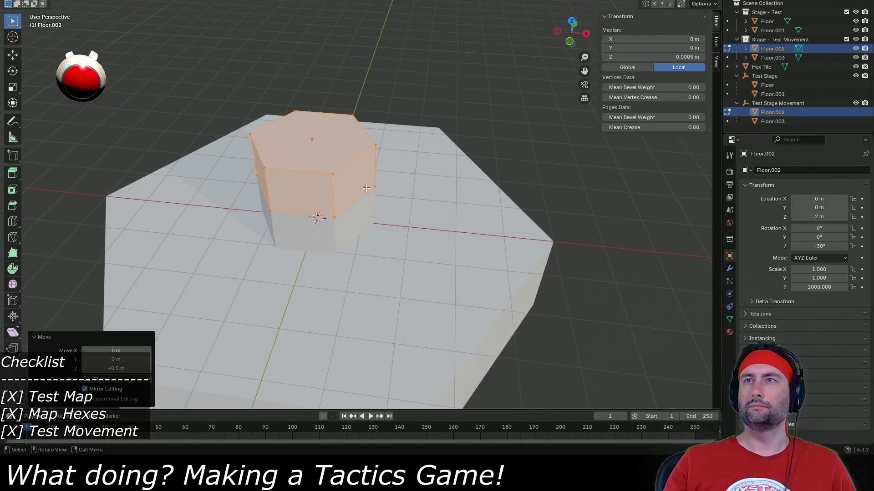
key(Tab)
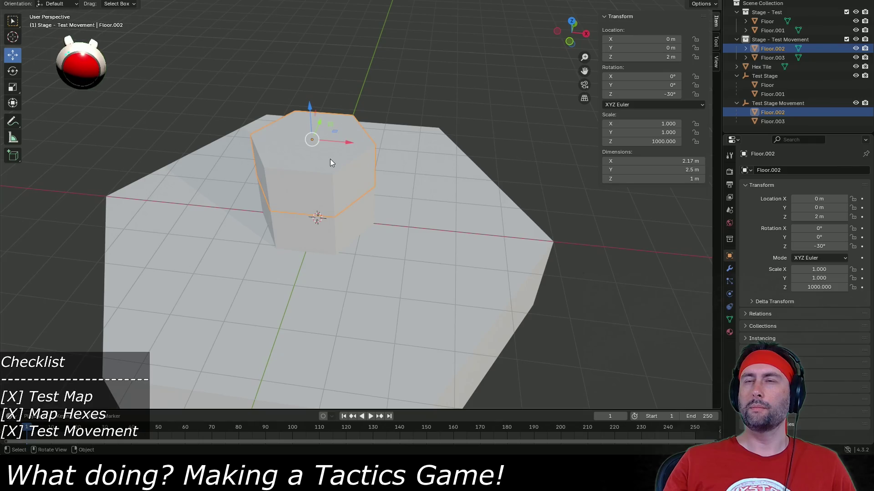
key(Tab)
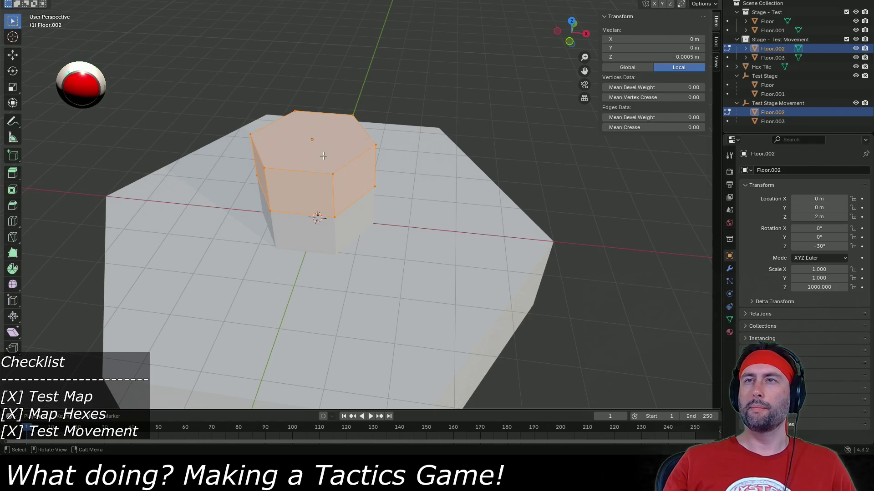
key(Tab)
drag(332, 188, 346, 154)
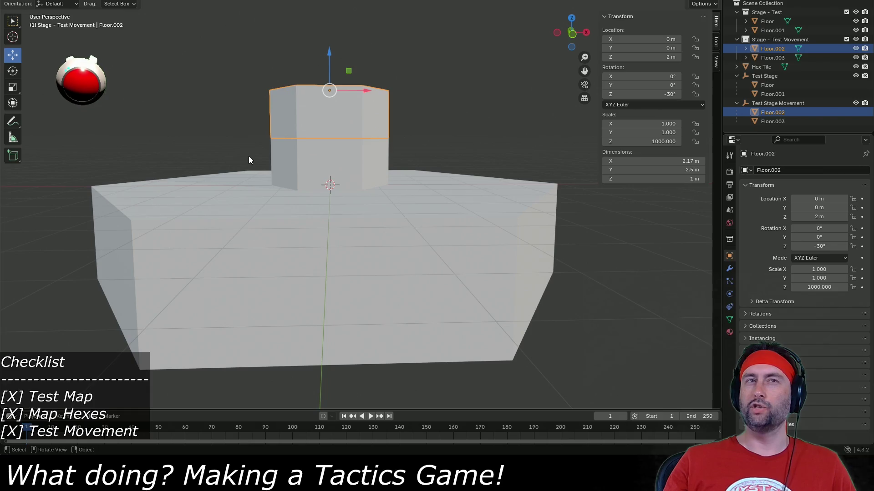
key(Tab)
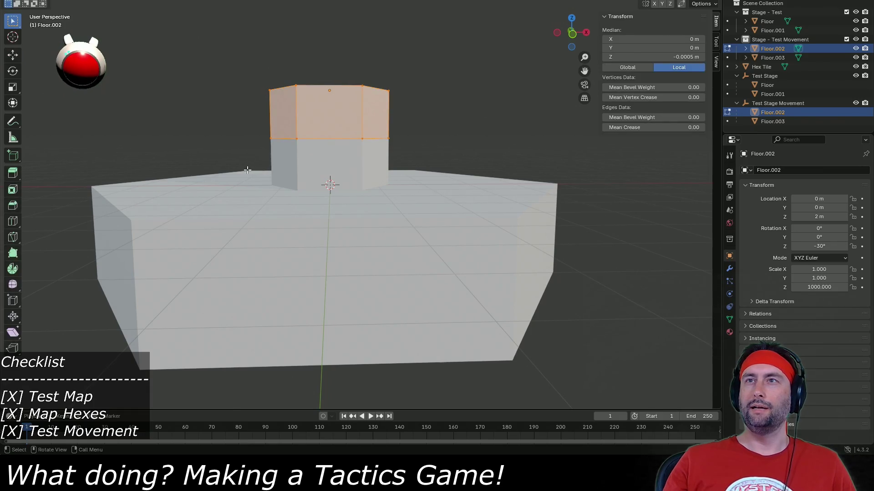
drag(247, 171, 461, 122)
key(x)
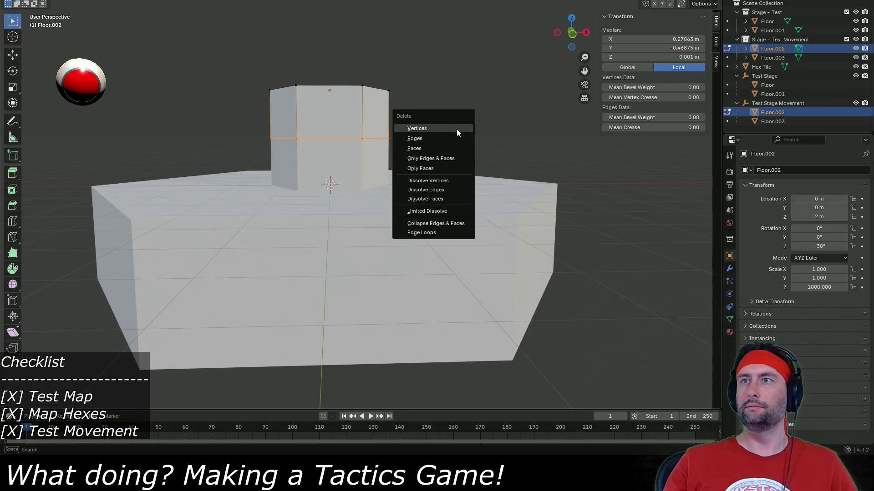
click(444, 130)
key(Tab)
drag(442, 131, 431, 163)
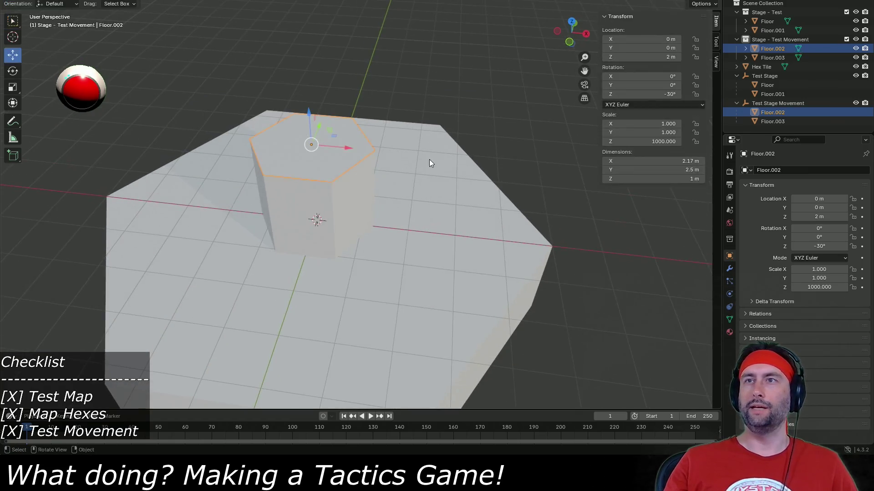
click(433, 214)
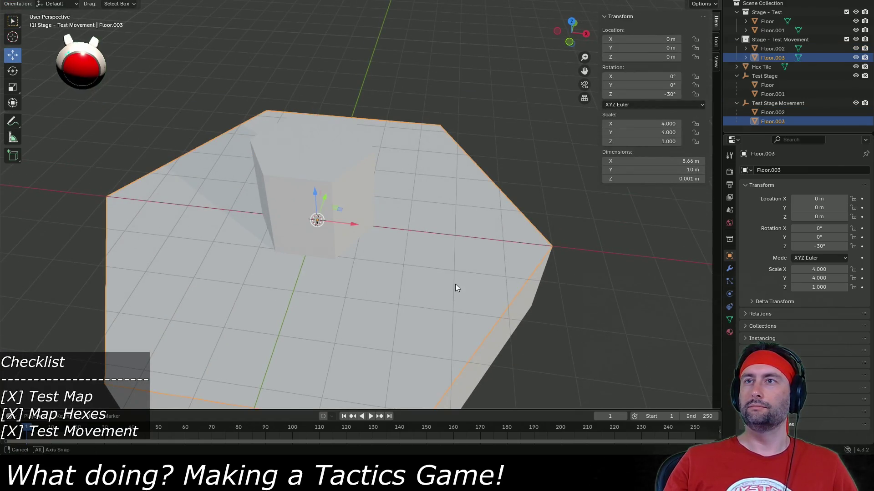
Step: Set Floor.003's Z dimension to 1 m
drag(455, 284, 463, 244)
key(Tab)
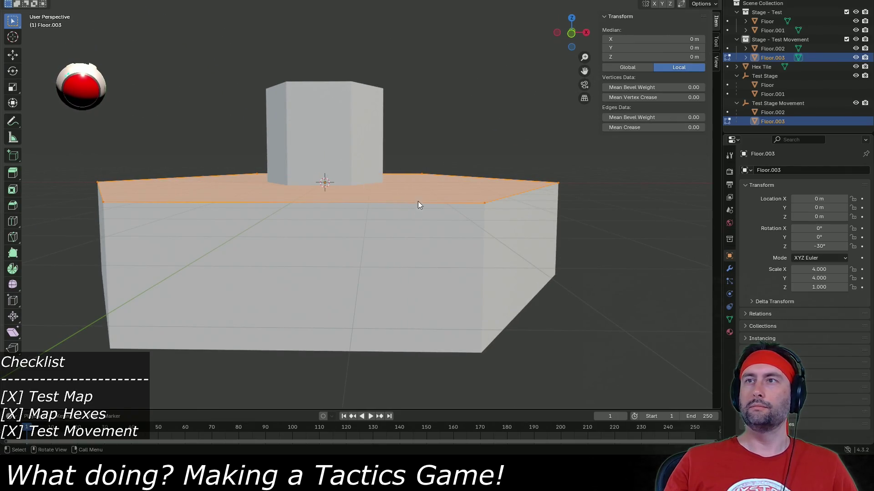
key(Tab)
click(662, 179)
text(1)
key(Return)
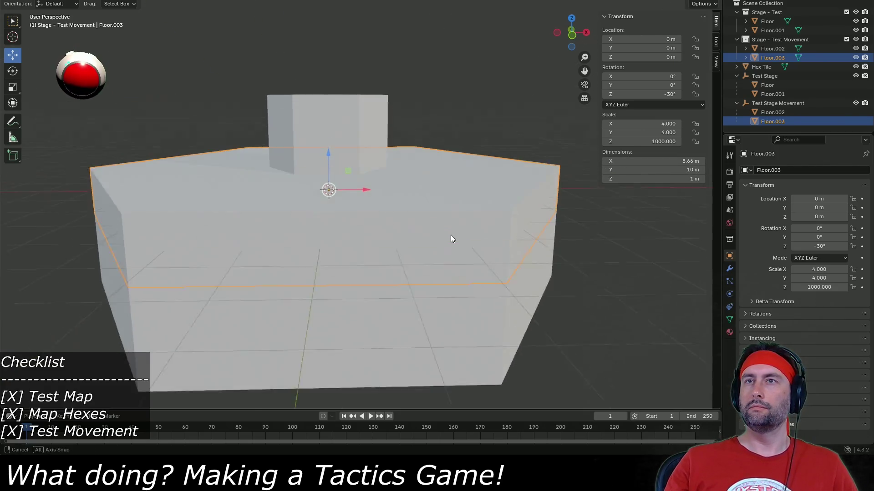
Step: In Edit Mode, lower Floor.003's selected face band 0.5 m along Z
key(Tab)
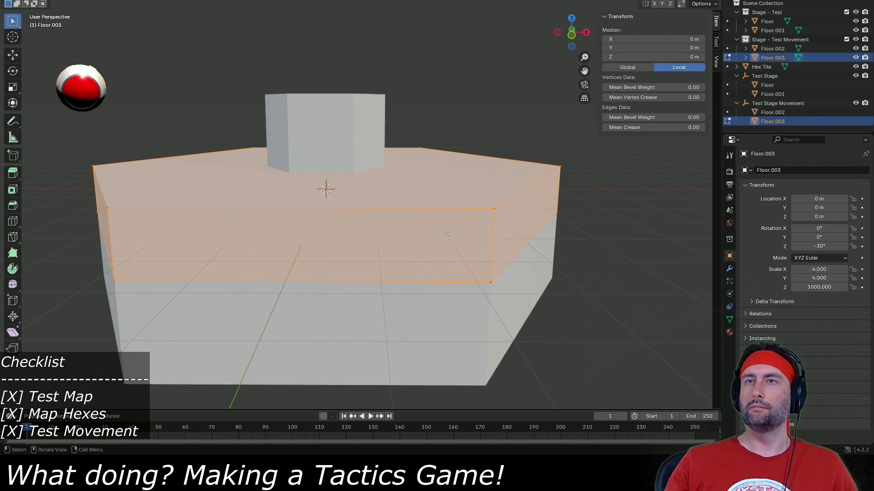
text(gz)
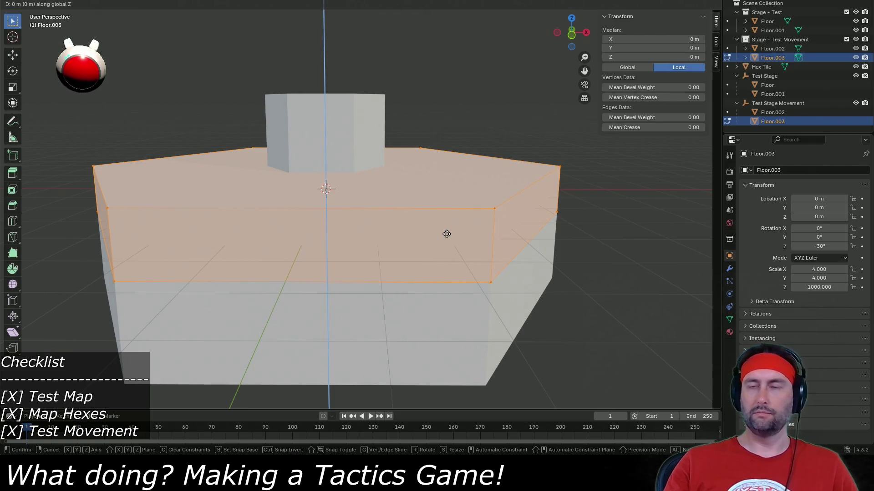
text(-1)
key(Return)
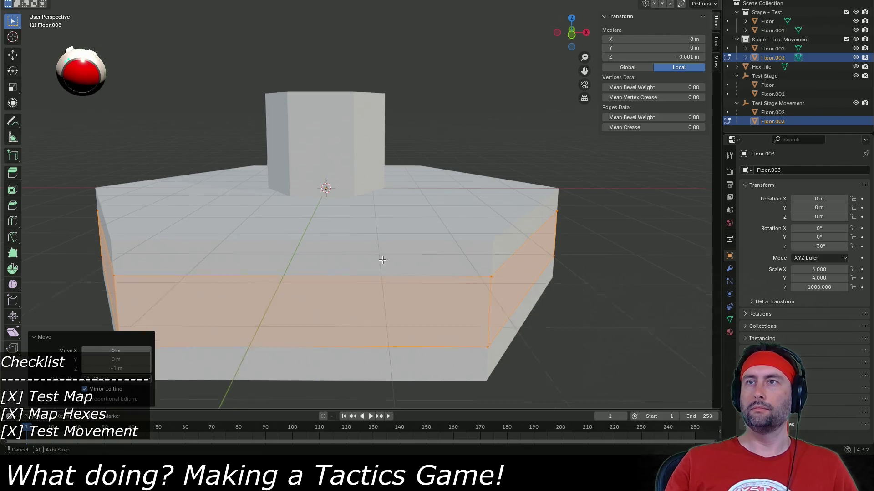
key(ctrl+z)
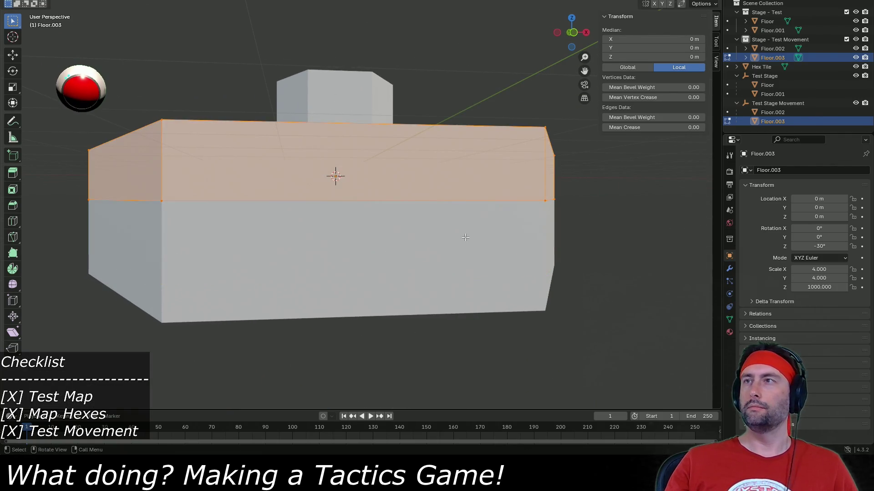
text(gz-0.5)
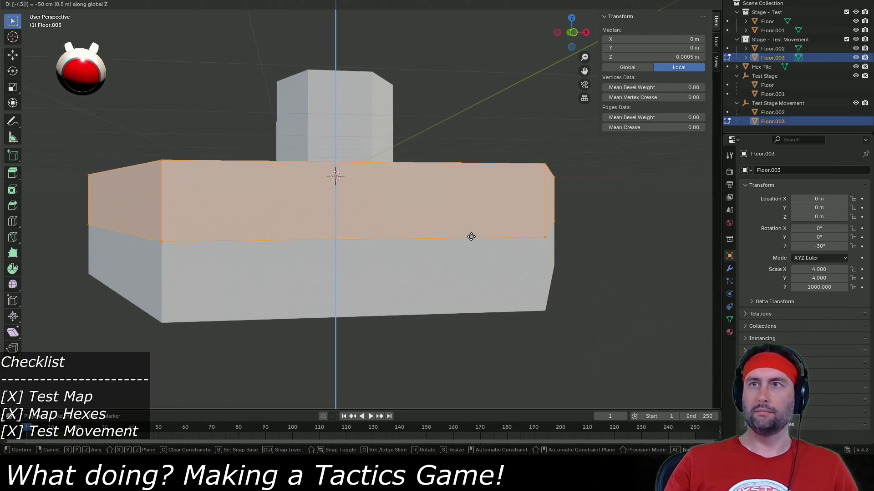
key(Return)
Step: Box-select Floor.003's lower vertex ring and delete it
mouse_move(444, 238)
mouse_down()
mouse_move(346, 244)
mouse_move(346, 234)
mouse_move(388, 244)
mouse_up()
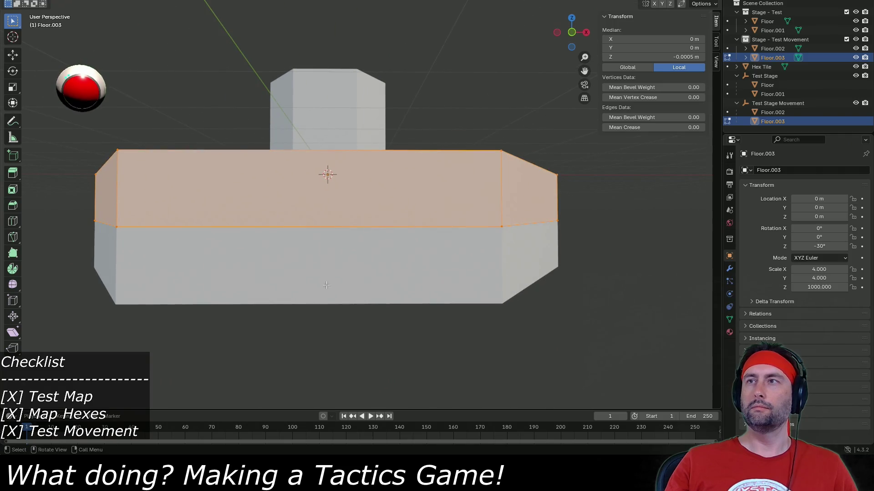
mouse_move(59, 274)
mouse_down()
mouse_move(93, 238)
mouse_move(605, 204)
mouse_up()
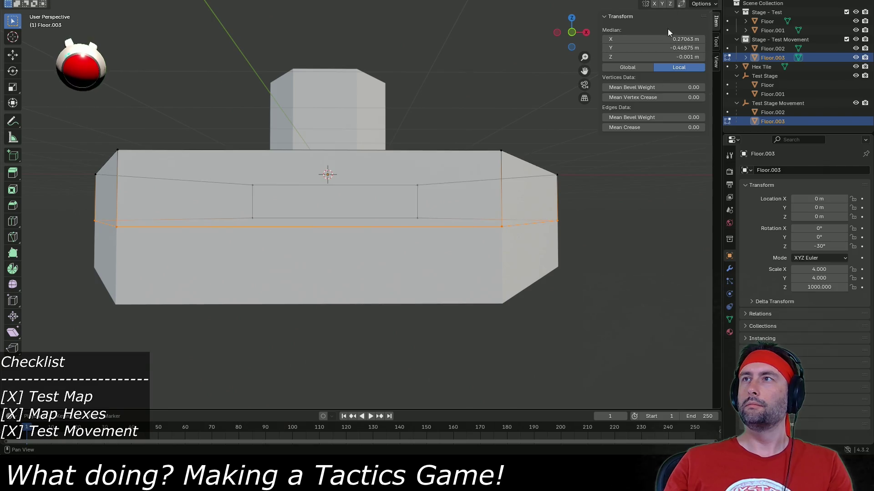
click(624, 257)
mouse_move(627, 273)
mouse_down()
mouse_move(555, 238)
mouse_move(78, 209)
mouse_up()
key(x)
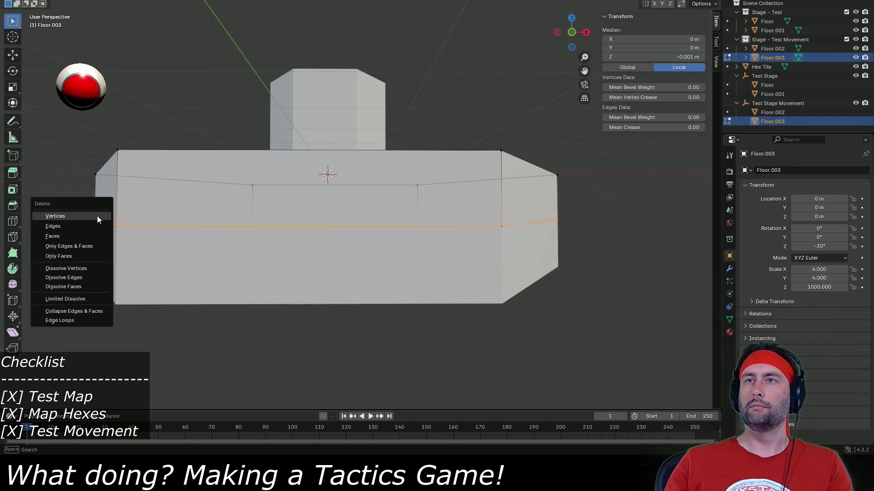
click(97, 215)
Step: Delete Floor.002's inner vertex loop in Edit Mode
key(Tab)
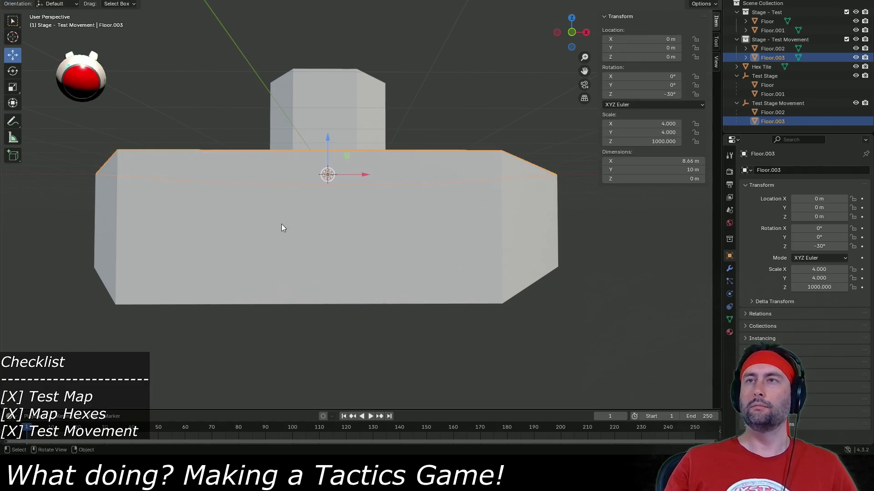
mouse_move(281, 224)
mouse_down()
mouse_move(329, 222)
mouse_move(326, 214)
mouse_up()
click(315, 109)
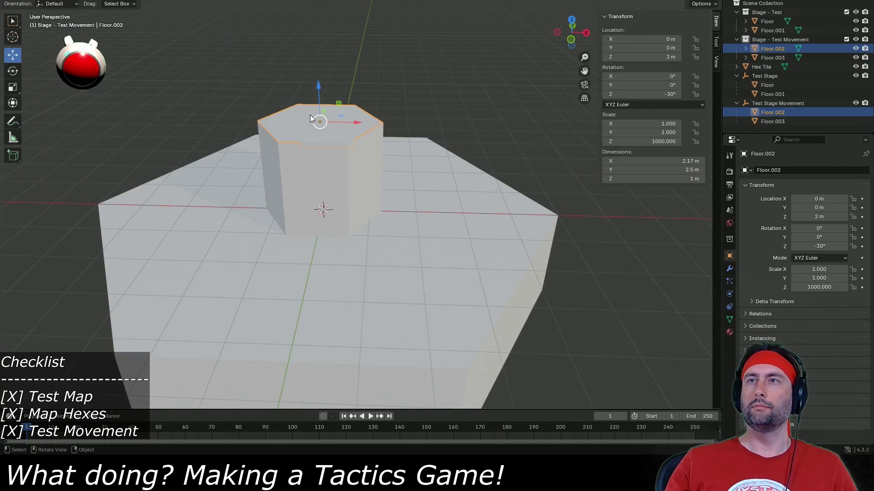
mouse_move(310, 118)
mouse_down()
mouse_move(338, 184)
mouse_move(340, 160)
mouse_move(385, 135)
mouse_move(405, 176)
mouse_move(395, 239)
mouse_up()
key(Tab)
key(b)
key(x)
click(386, 135)
key(Tab)
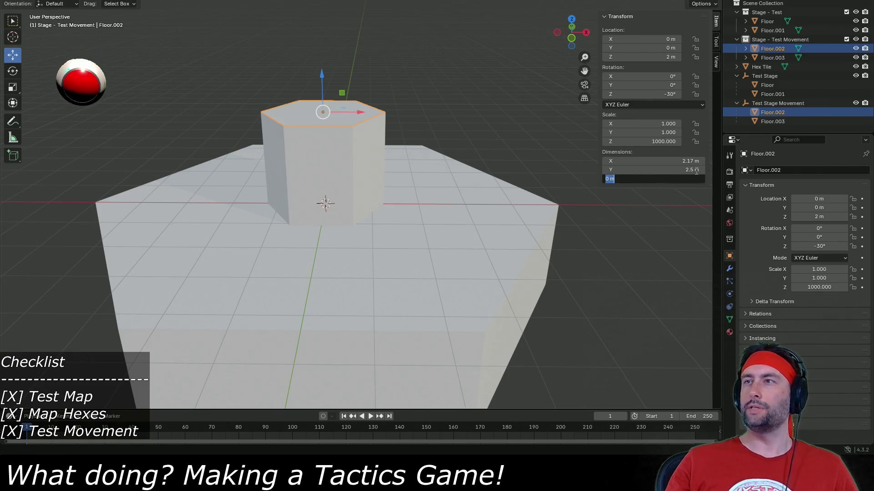
Step: Set Floor.002's Z scale to 1
key(Escape)
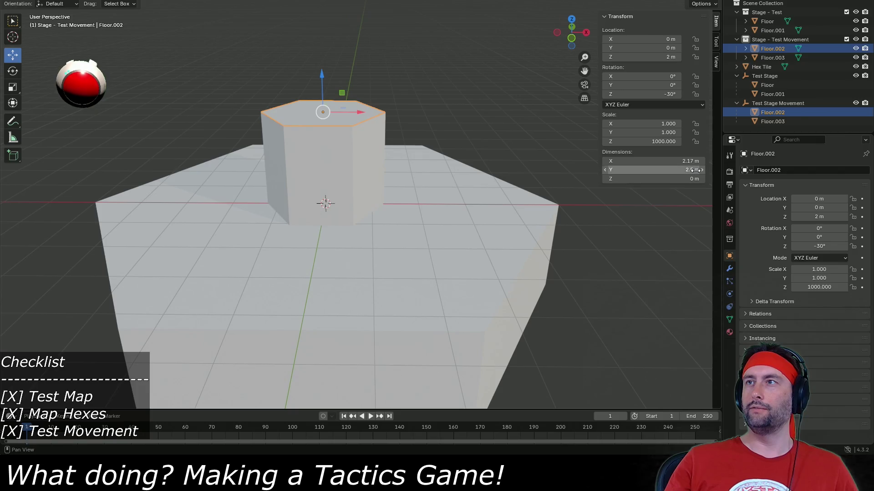
click(660, 141)
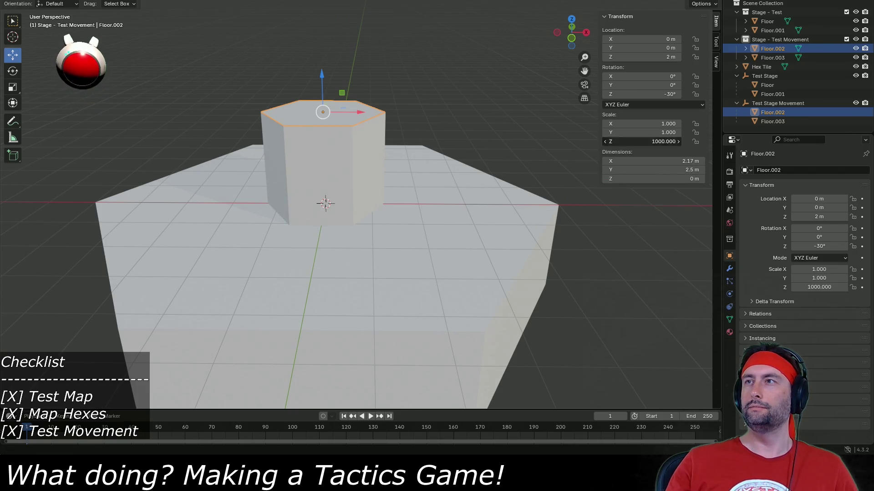
text(1)
key(Return)
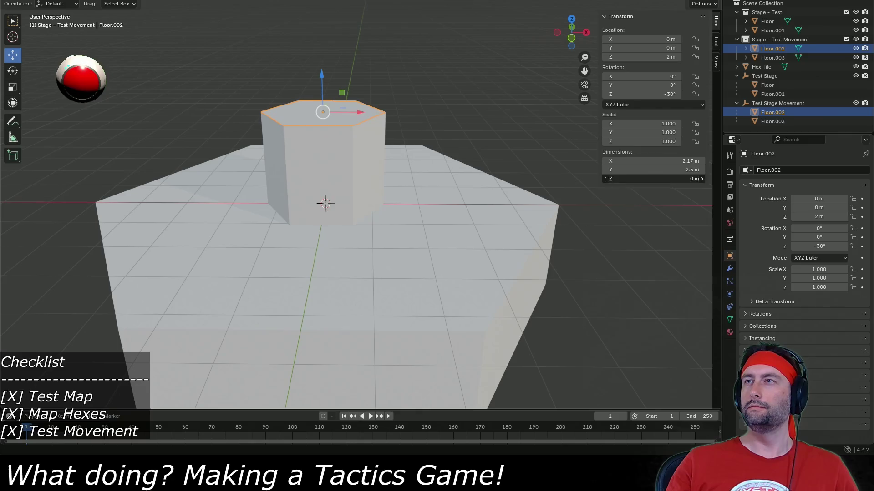
text(1)
key(Return)
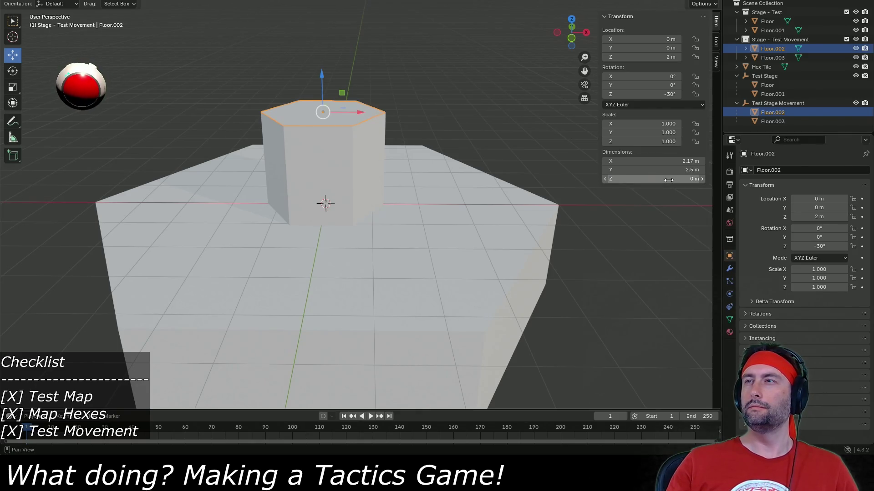
mouse_move(668, 180)
mouse_down()
mouse_move(692, 180)
mouse_move(632, 181)
mouse_up()
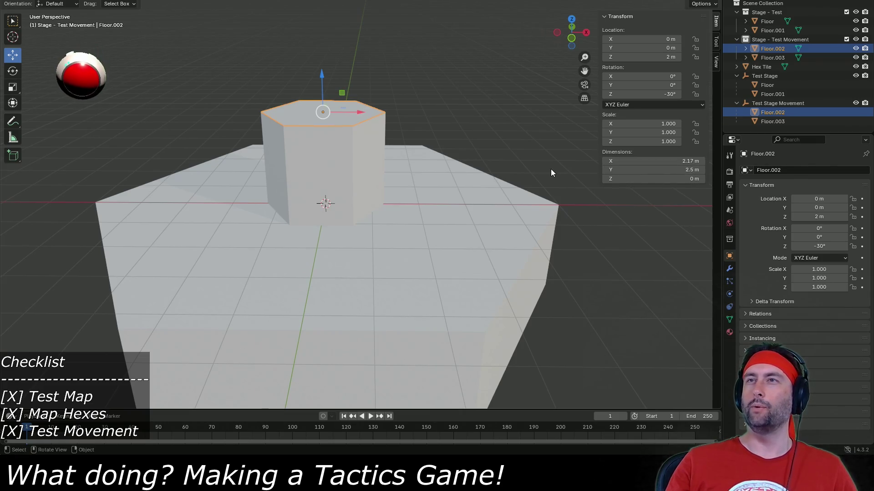
Step: Set Floor.003's Z scale to 1 and apply its scale
click(431, 252)
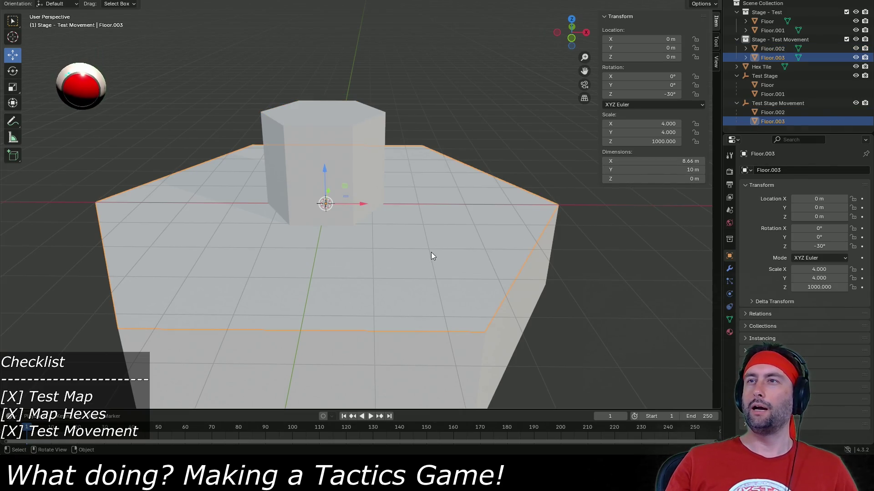
click(651, 142)
text(1)
key(Return)
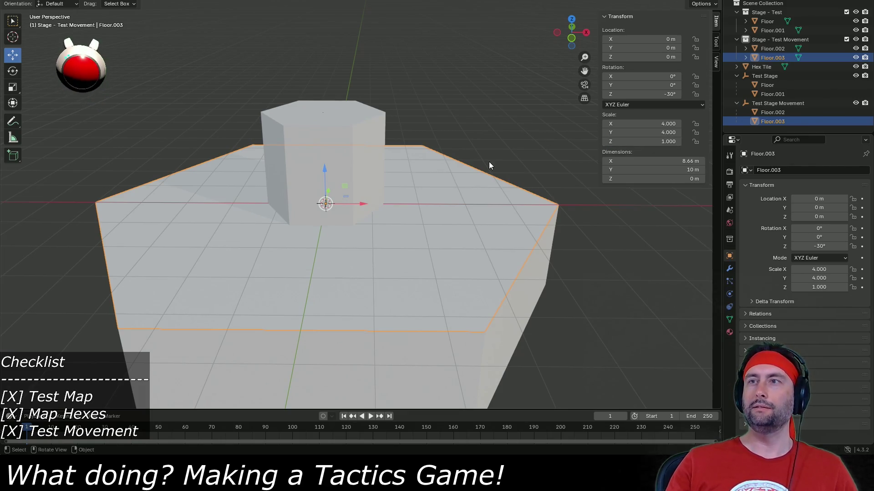
drag(489, 162, 462, 254)
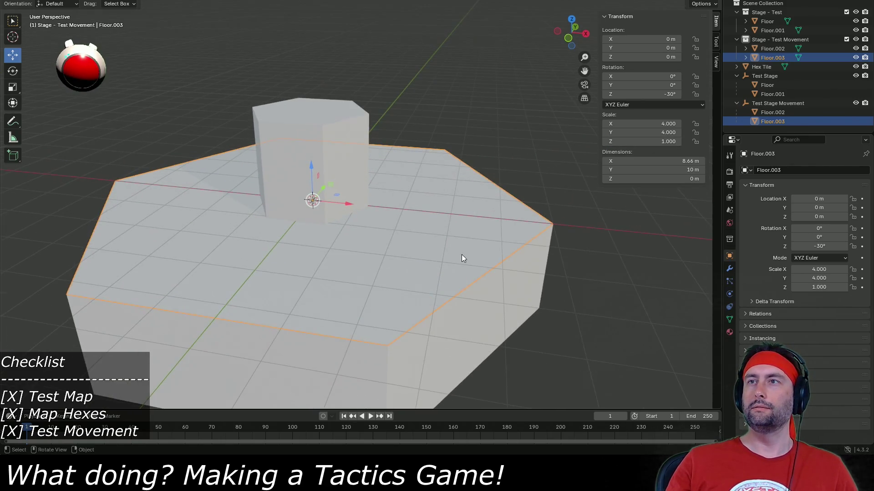
click(137, 3)
mouse_move(157, 39)
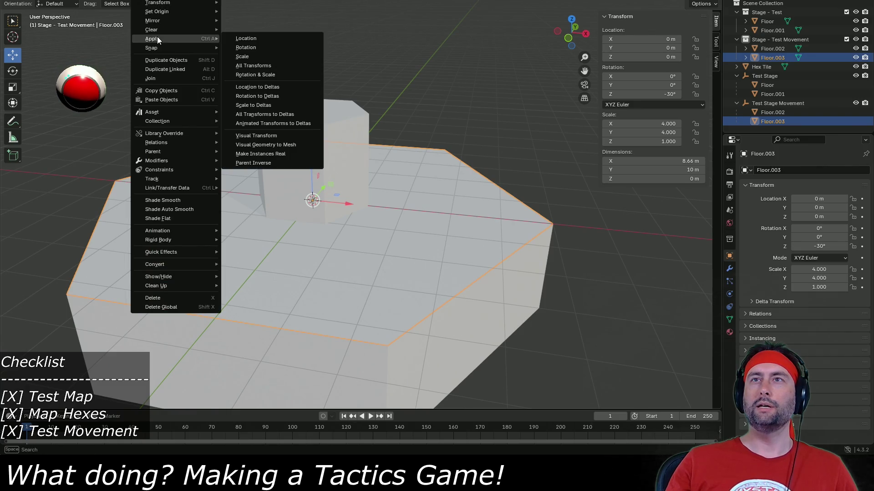
click(242, 57)
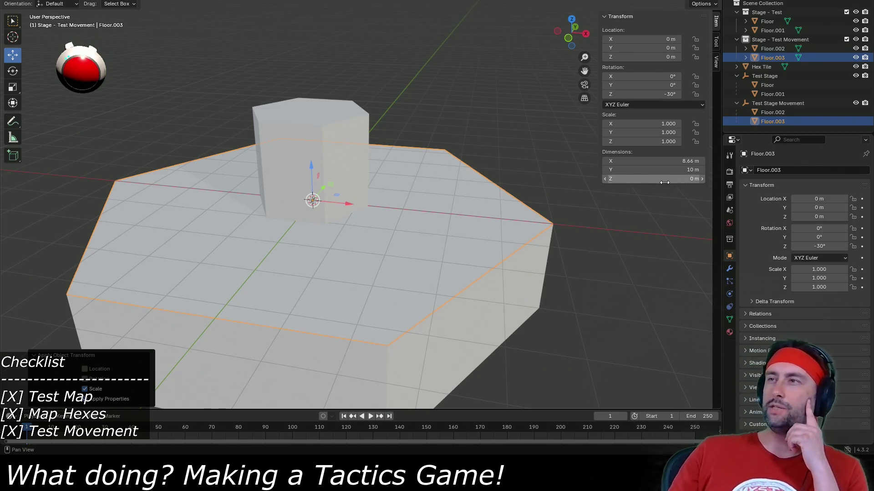
Step: Select Floor.002 and save Test Stage 2.blend
click(325, 104)
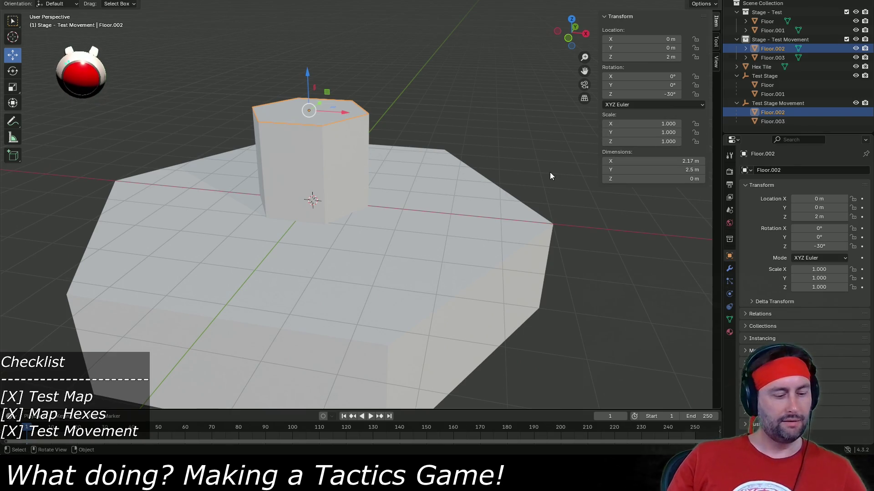
key(ctrl+s)
click(785, 103)
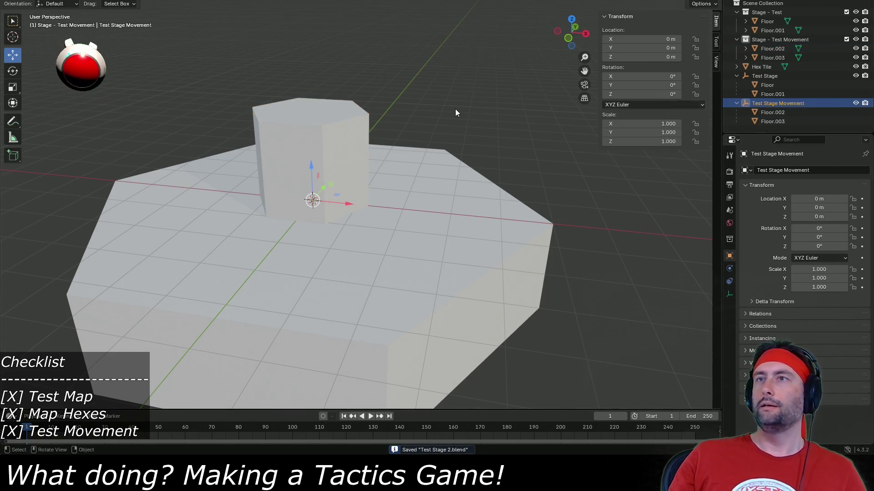
Step: Select the Stage - Test Movement collection in Blender and save the Blender file
click(790, 40)
click(9, 0)
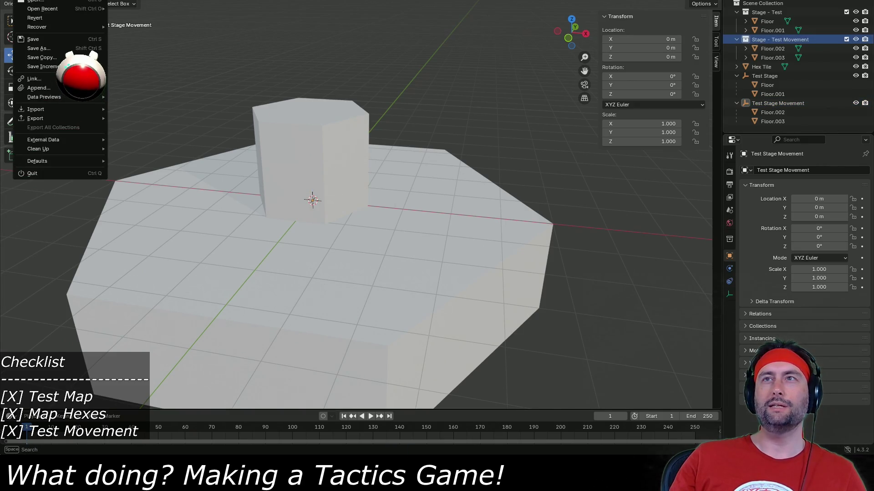
key(ctrl+s)
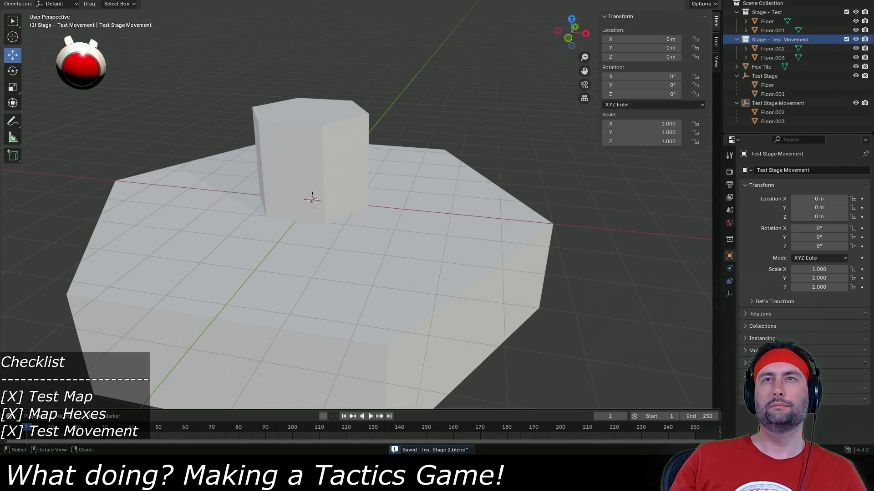
Step: Export it as FBX, overwriting Test Stage 2 Collider.fbx, and return to Unity
click(9, 0)
mouse_move(83, 118)
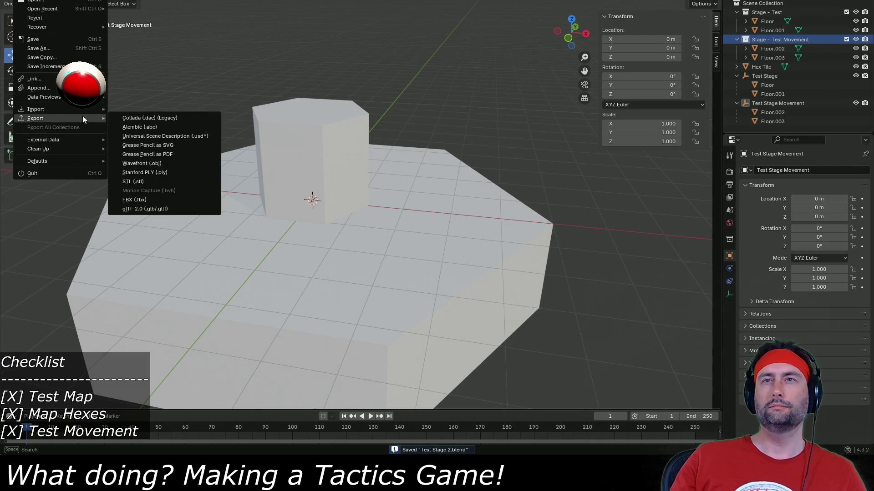
click(136, 200)
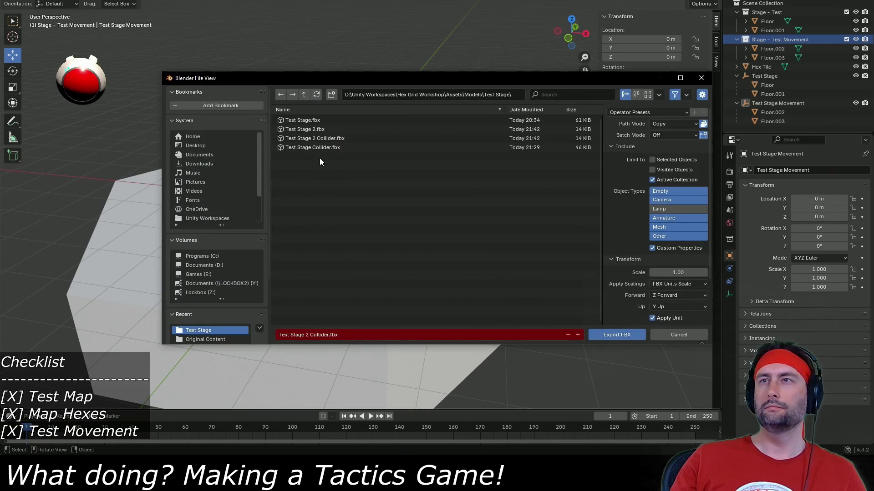
double_click(322, 136)
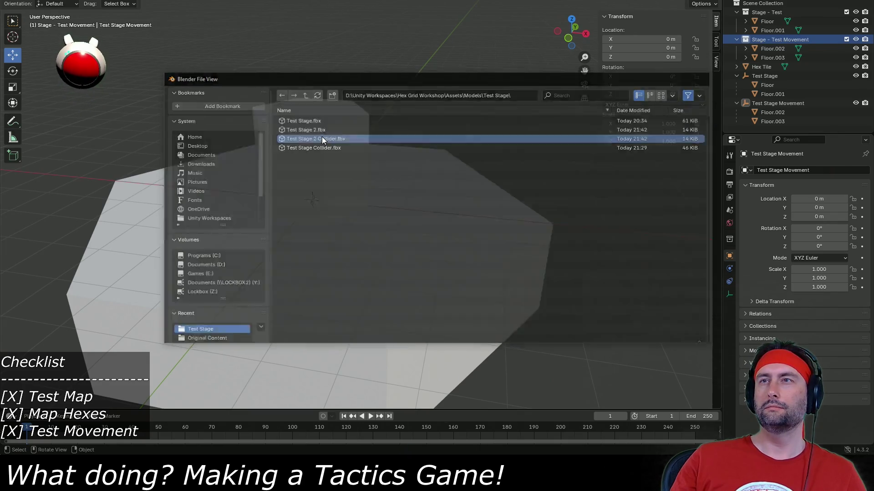
key(alt+Tab)
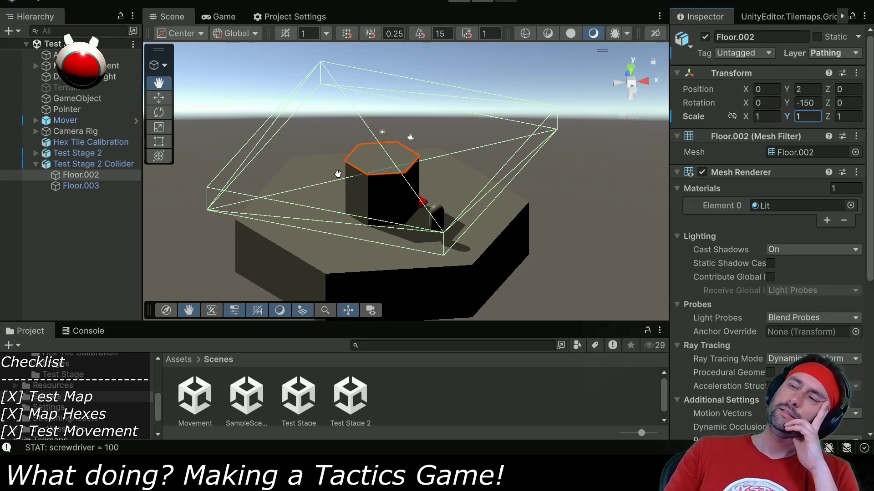
Step: Select the Floor.003 hex floor and toggle its Mesh Collider's Convex off and back on
click(59, 190)
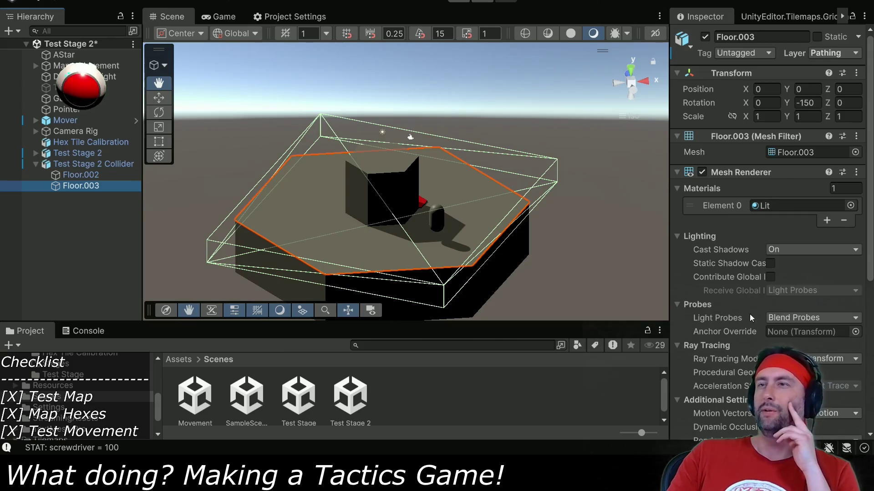
scroll(750, 314, down, 10)
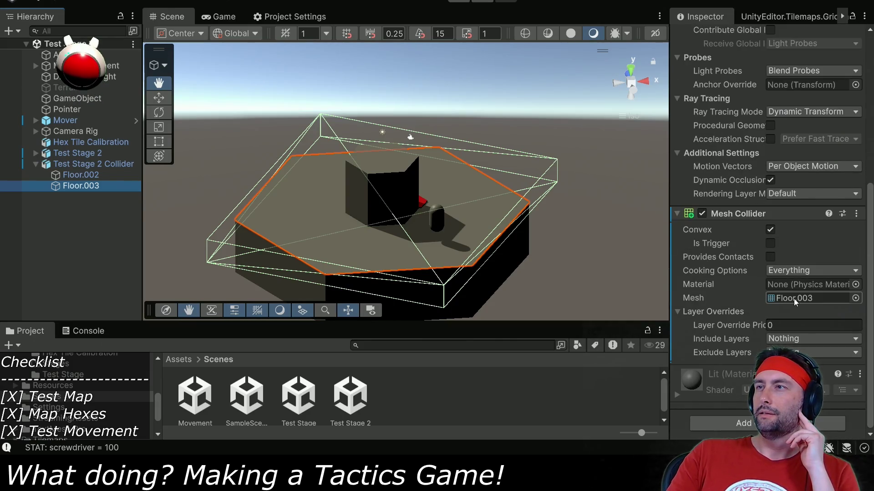
click(770, 230)
click(769, 230)
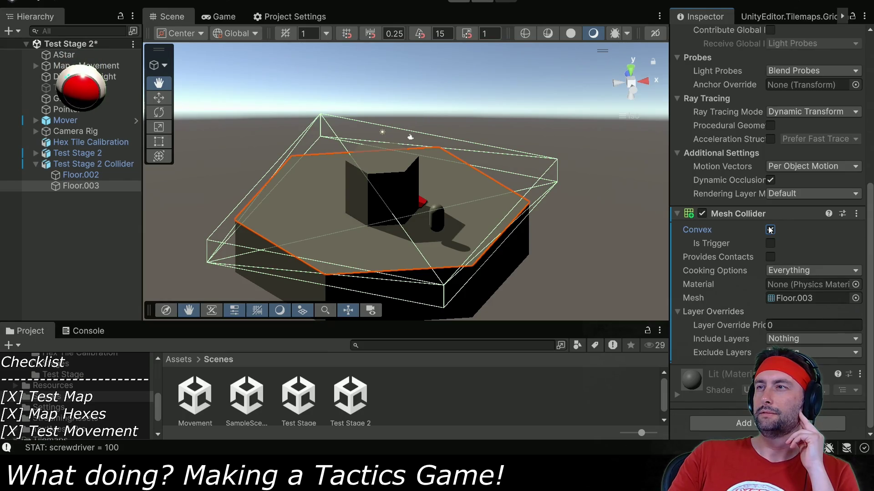
Step: Inspect the Floor.003 mesh sub-asset: 6 vertices, 4 triangles, bounds 8.66 × 0 × 10
click(794, 299)
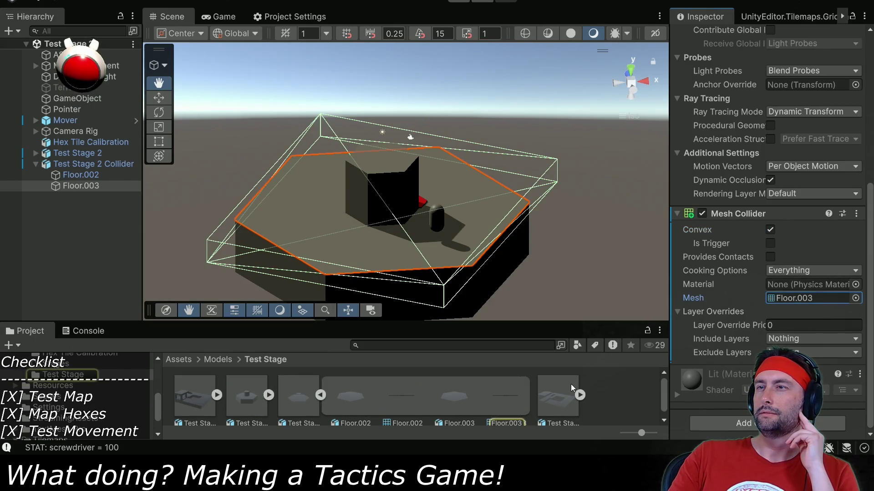
click(508, 395)
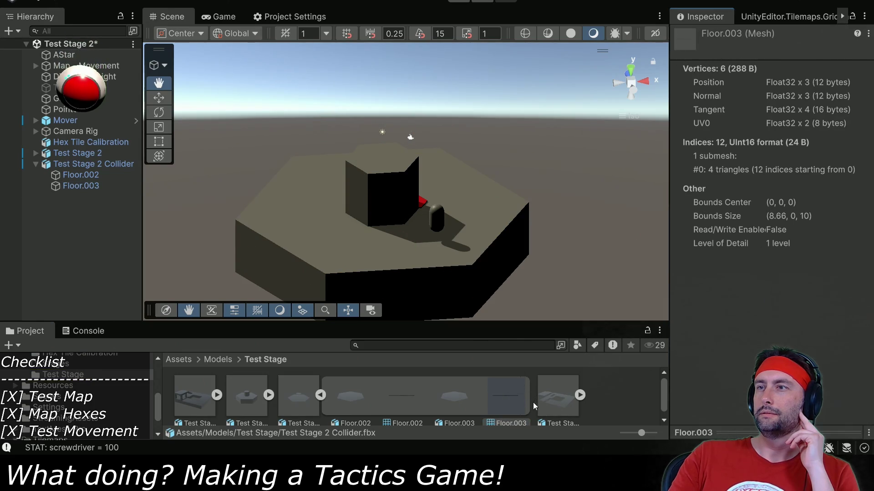
drag(512, 400, 515, 420)
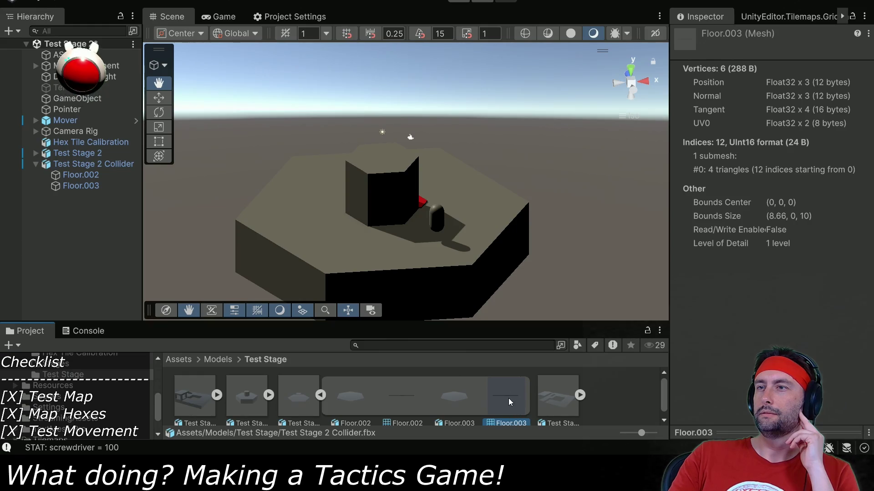
double_click(509, 402)
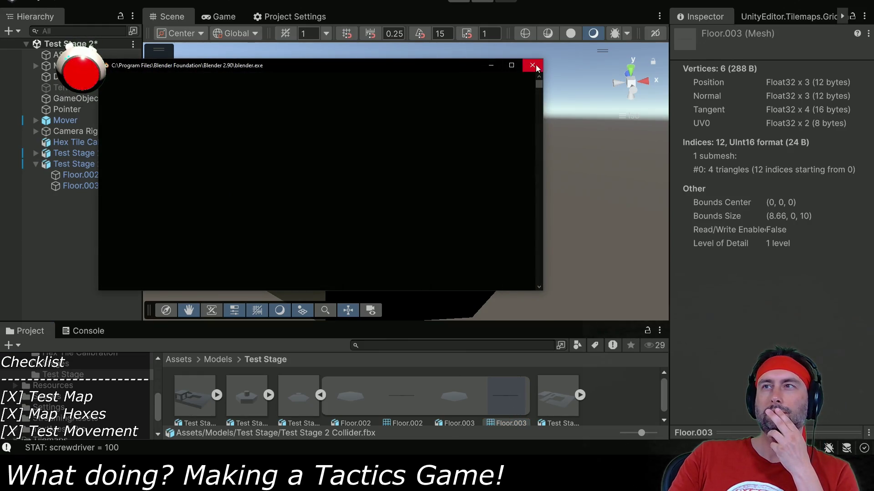
Step: Close the Blender console, select Floor.003 and remove its old Mesh Collider
click(532, 65)
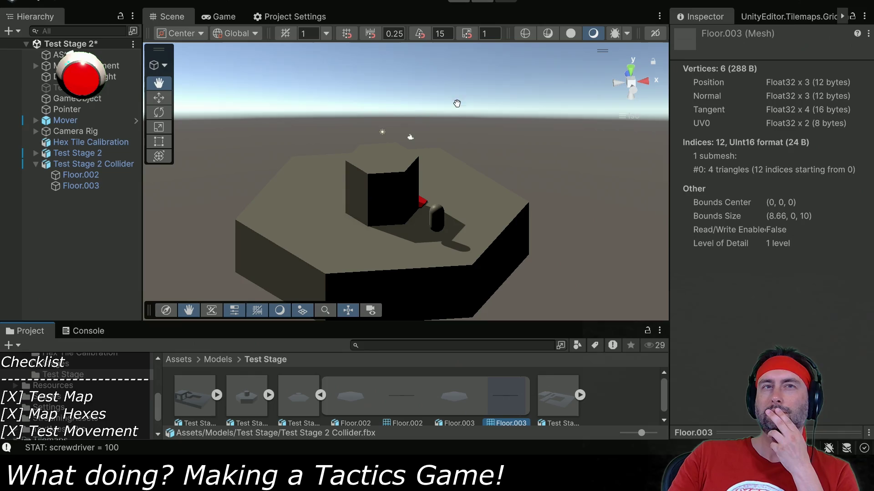
click(68, 186)
scroll(728, 282, down, 10)
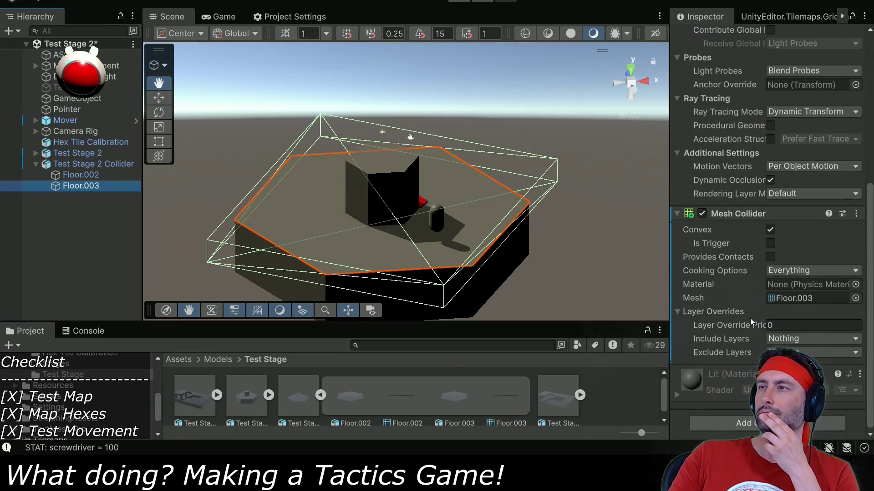
mouse_move(762, 245)
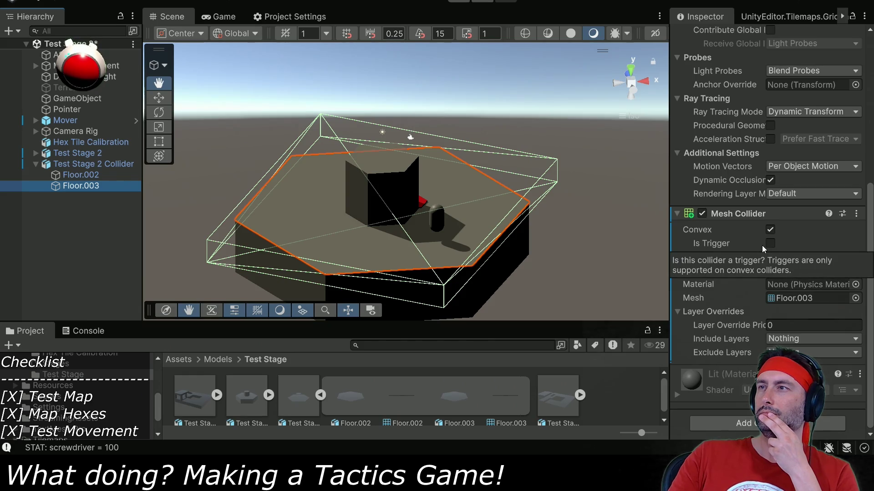
click(856, 213)
click(801, 247)
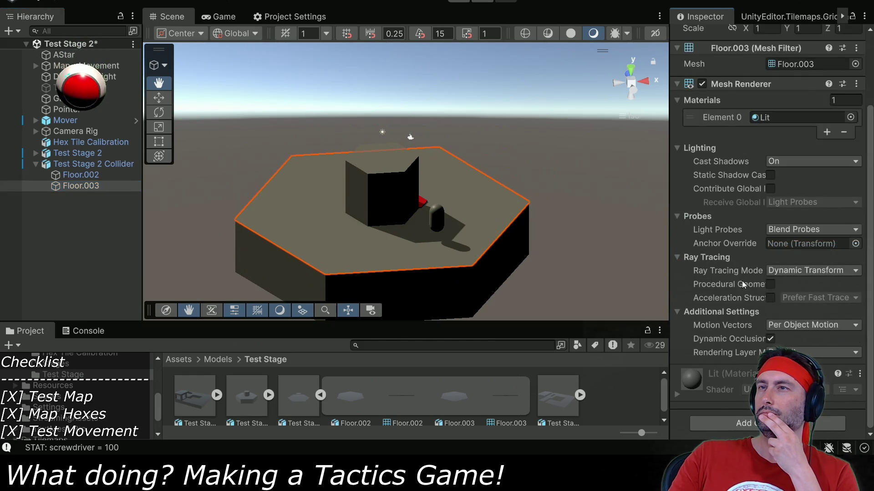
Step: Add a new Mesh Collider using the Floor.003 mesh and turn Convex on
click(741, 421)
click(728, 283)
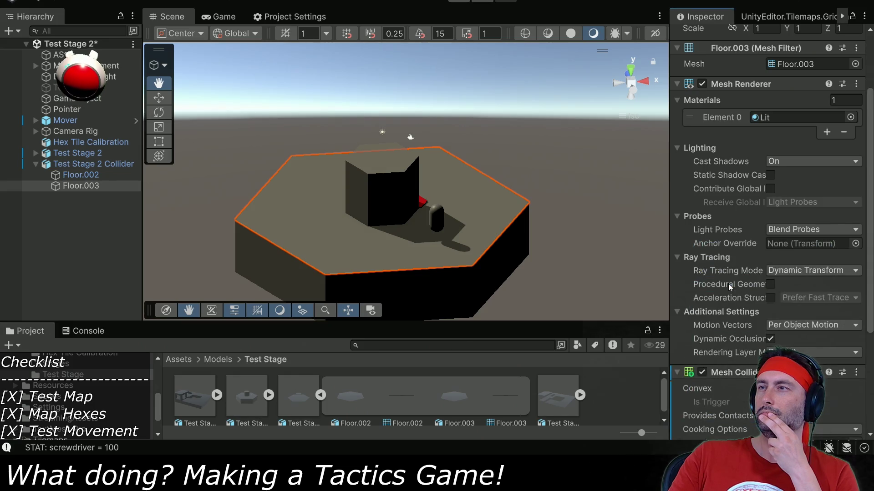
scroll(745, 304, down, 5)
click(798, 299)
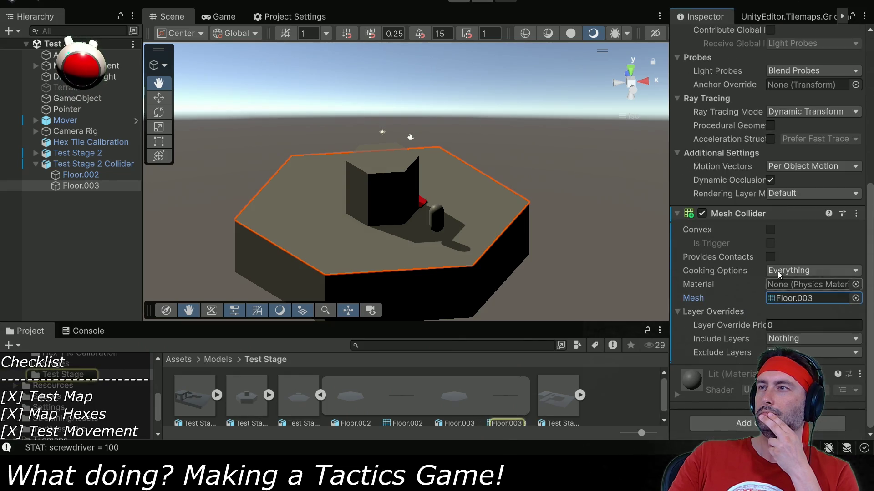
click(770, 230)
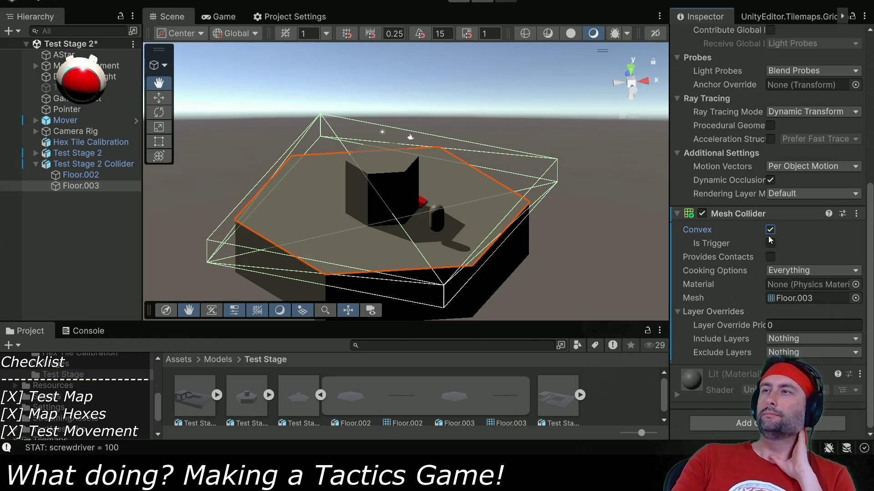
click(770, 257)
double_click(770, 230)
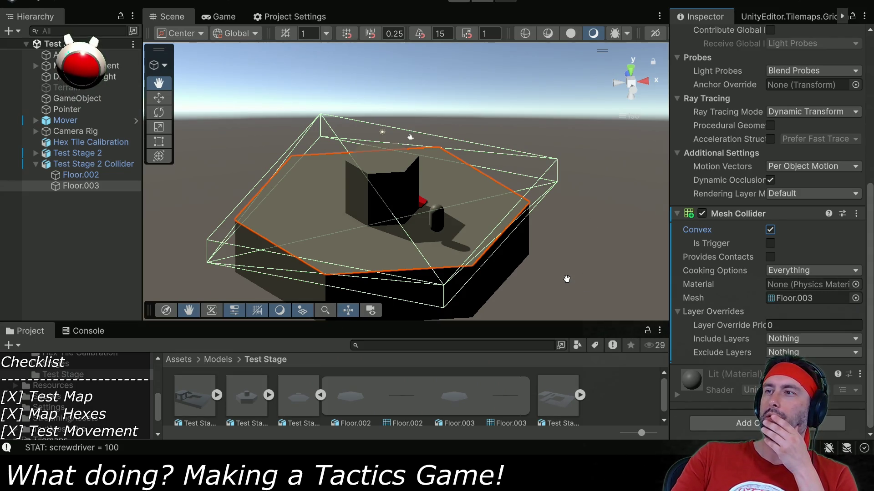
scroll(780, 223, up, 5)
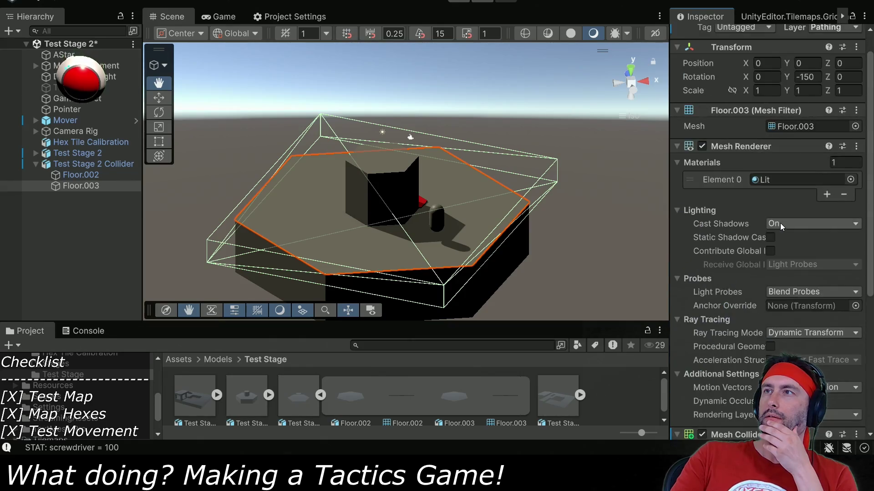
scroll(775, 225, down, 5)
click(64, 0)
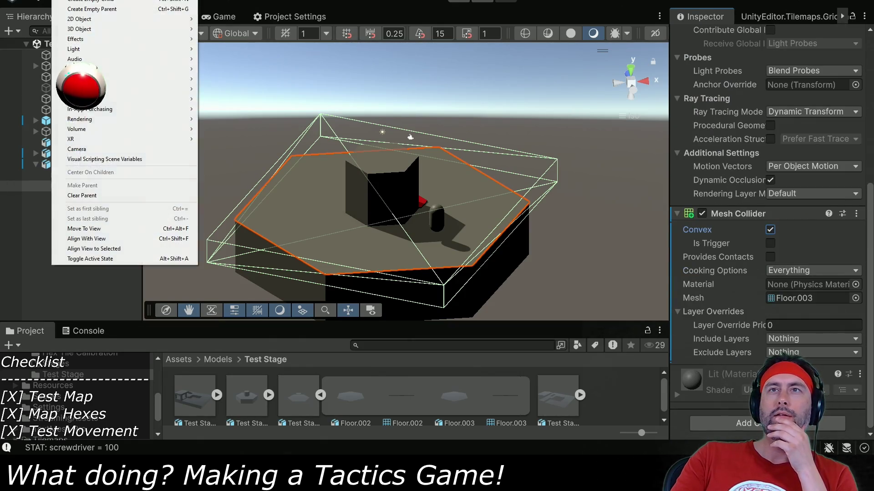
mouse_move(105, 0)
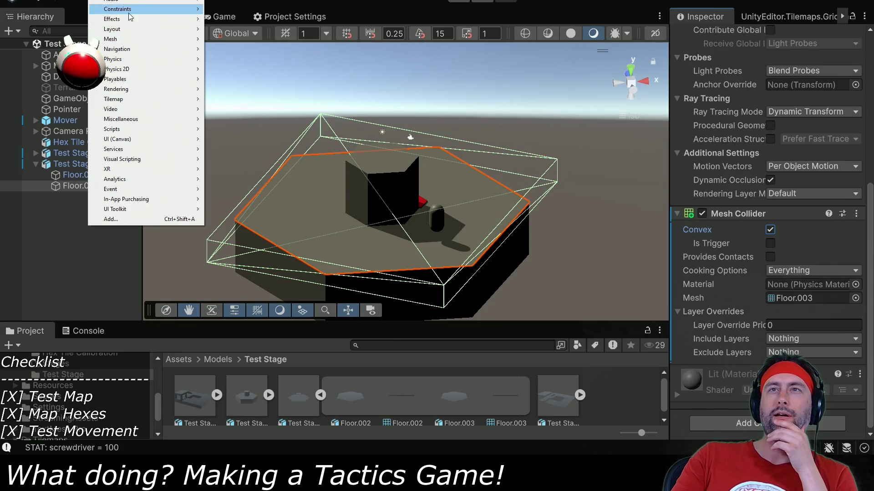
mouse_move(138, 60)
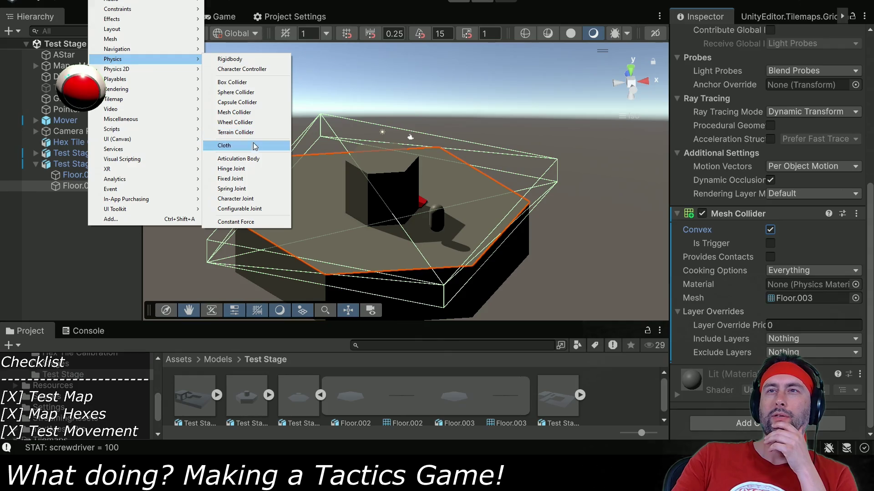
click(403, 136)
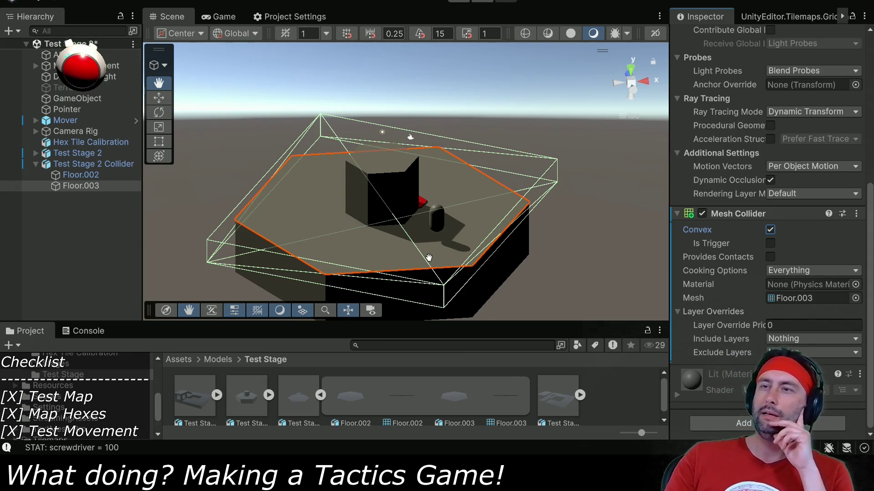
Step: Compare the Floor.002 and Floor.003 model and mesh sub-assets, then select the Floor.002 pillar-top floor
scroll(436, 394, down, 1)
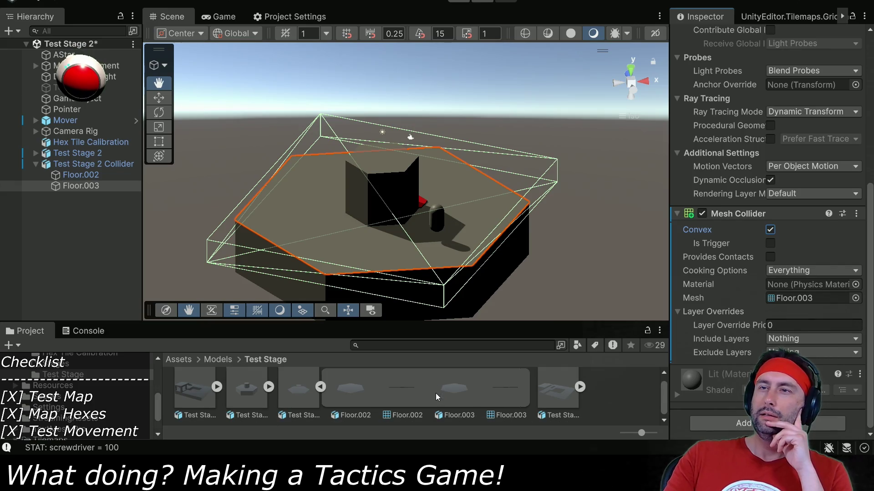
click(350, 390)
click(406, 398)
click(466, 400)
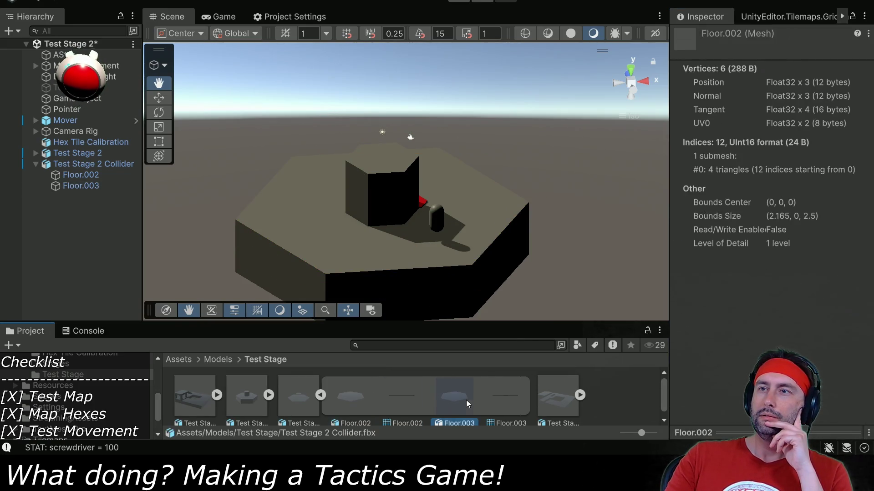
click(503, 400)
click(77, 175)
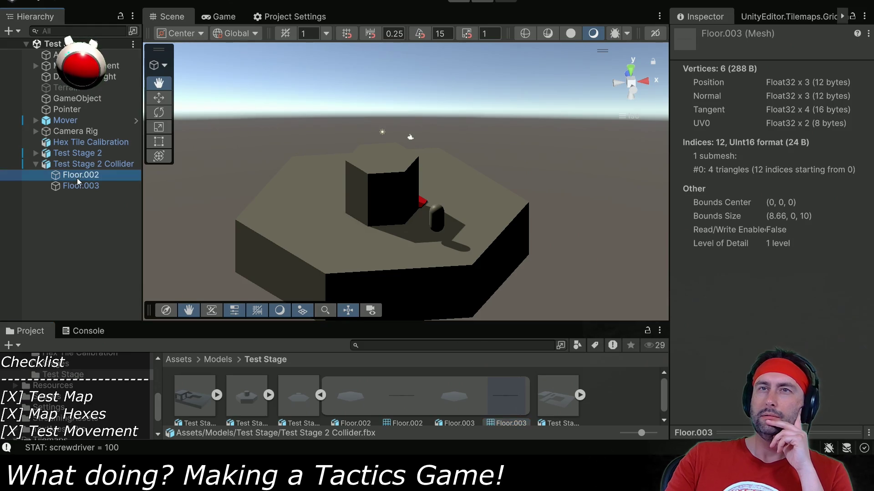
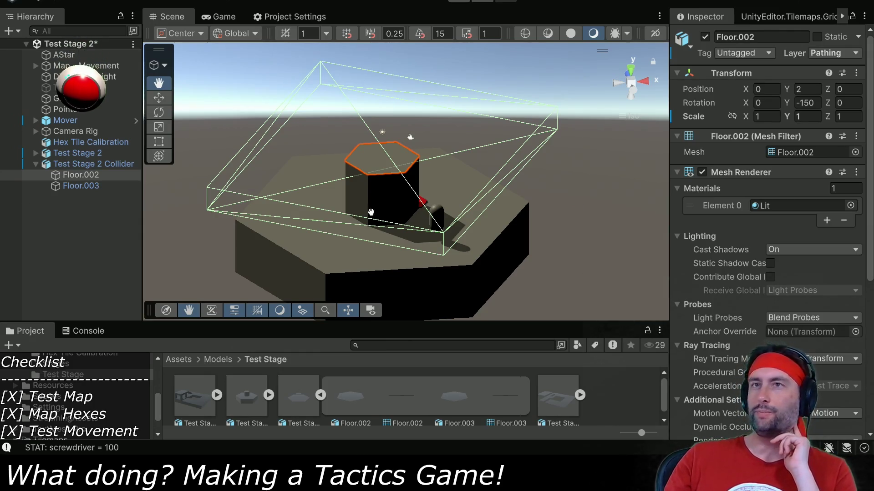
Step: Select Floor.002 and Floor.003 together and uncheck Convex on their Mesh Colliders
ctrl+click(92, 186)
scroll(744, 250, down, 5)
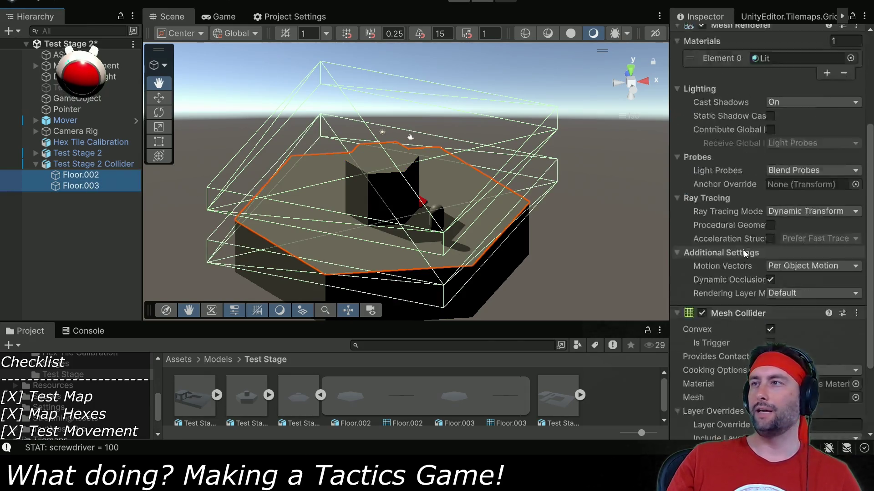
click(770, 255)
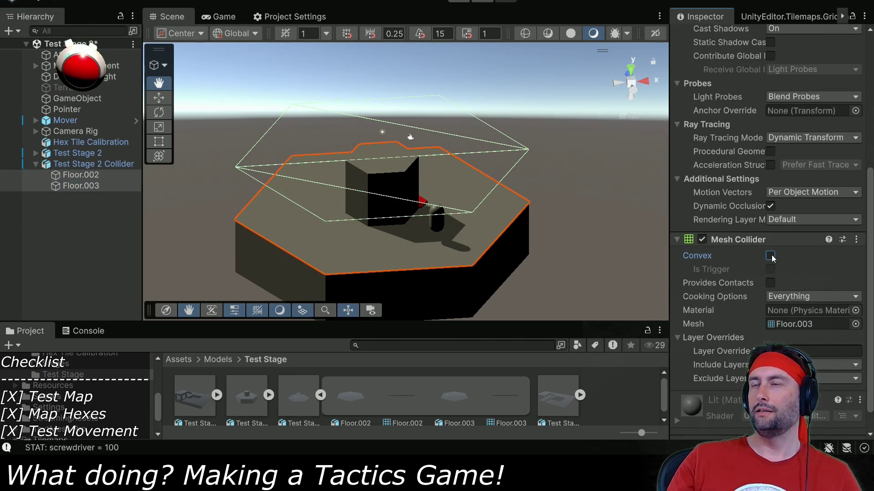
Step: Assign the Floor.002 mesh to its Mesh Collider and confirm Floor.003 uses its own mesh
click(99, 186)
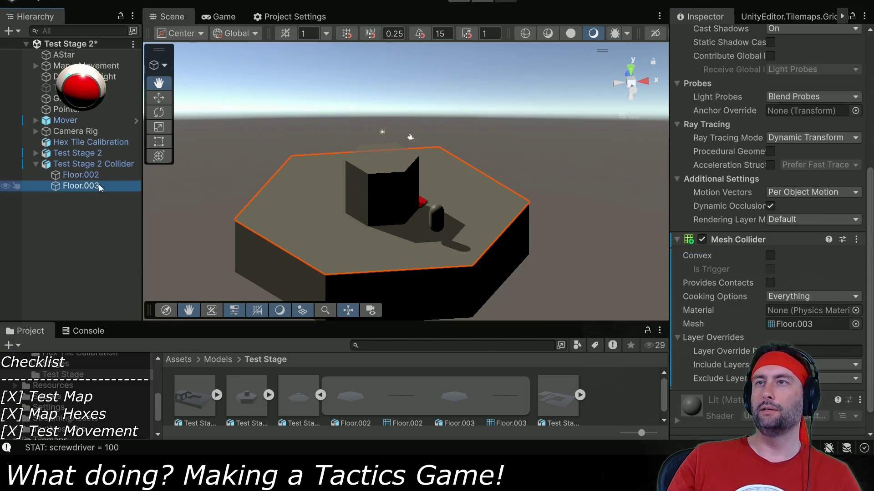
click(83, 175)
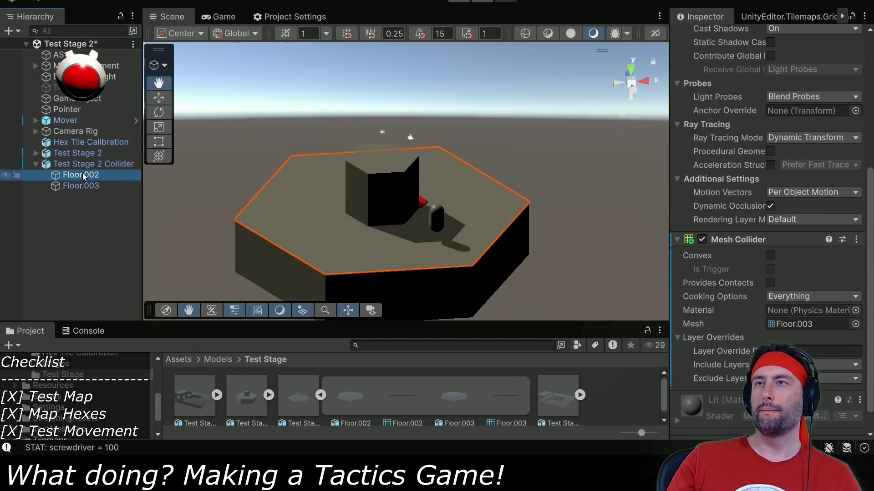
click(83, 187)
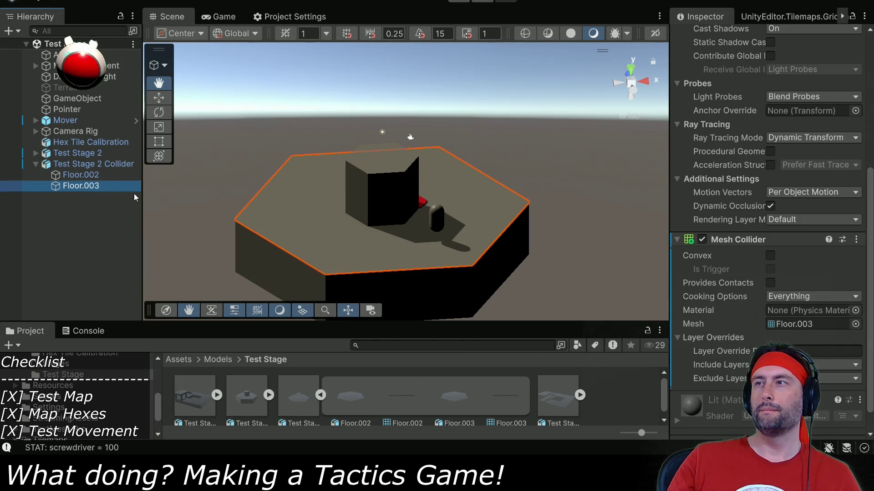
click(801, 326)
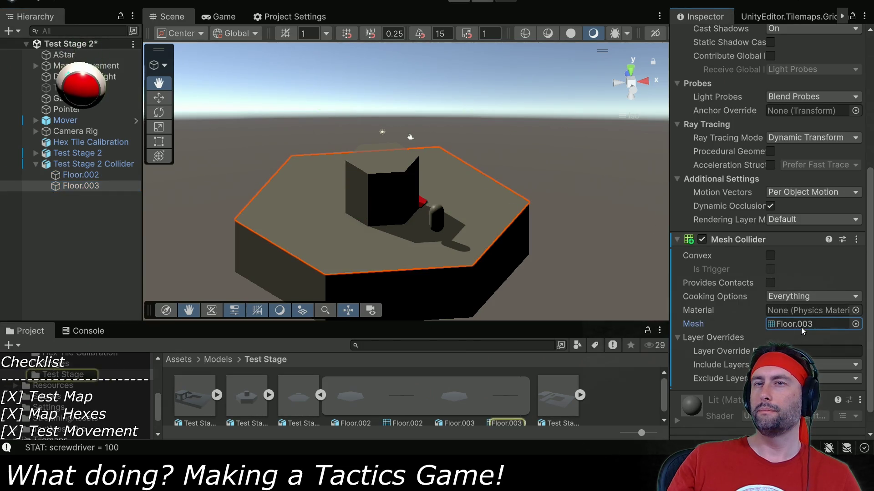
click(81, 177)
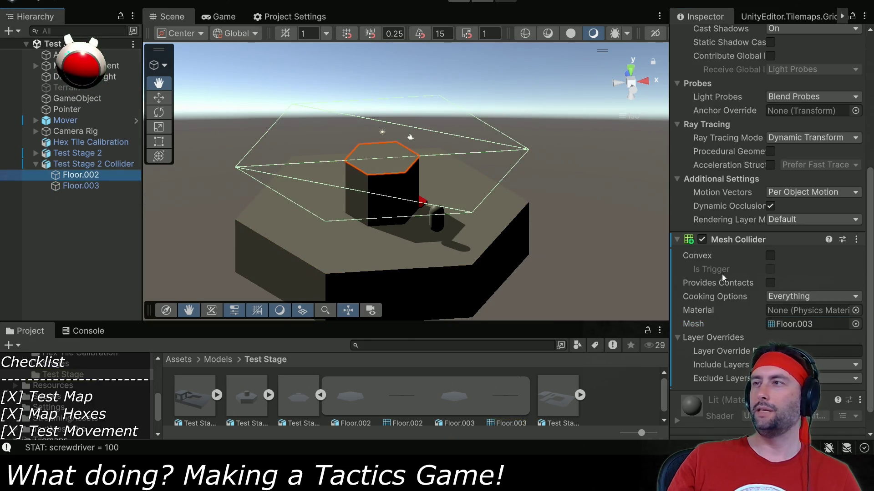
click(780, 325)
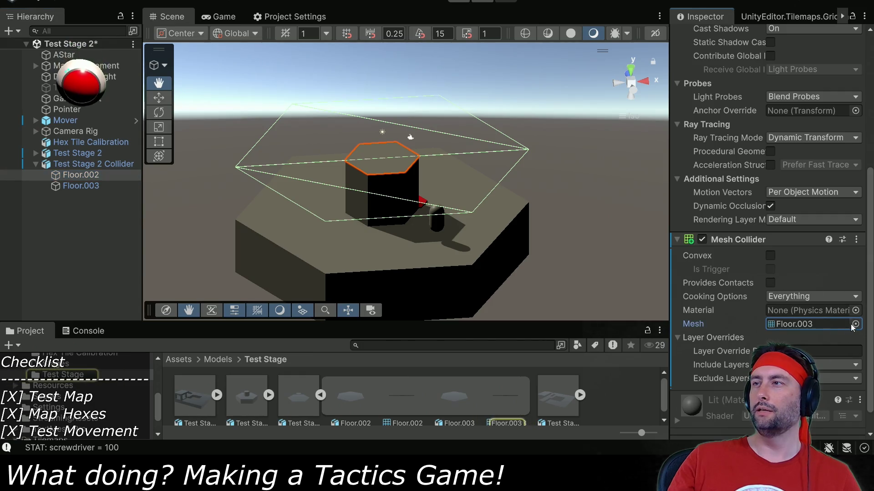
drag(405, 398, 791, 327)
click(82, 189)
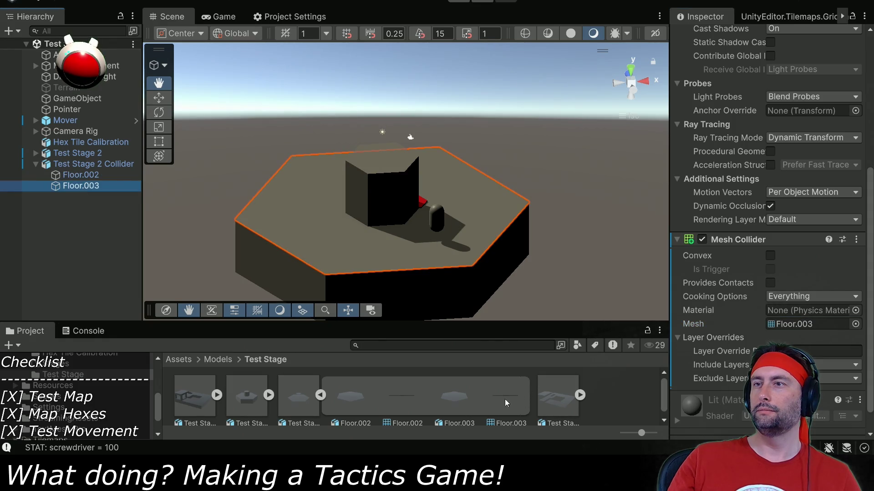
click(793, 324)
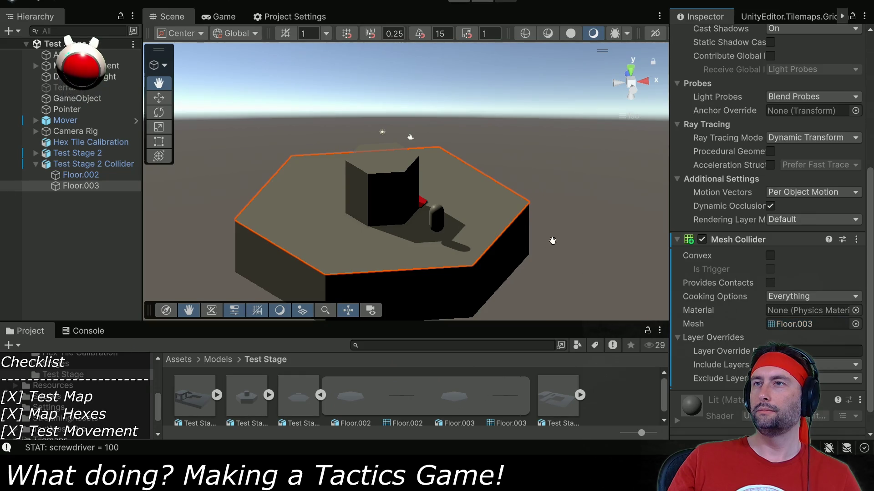
drag(553, 241, 517, 264)
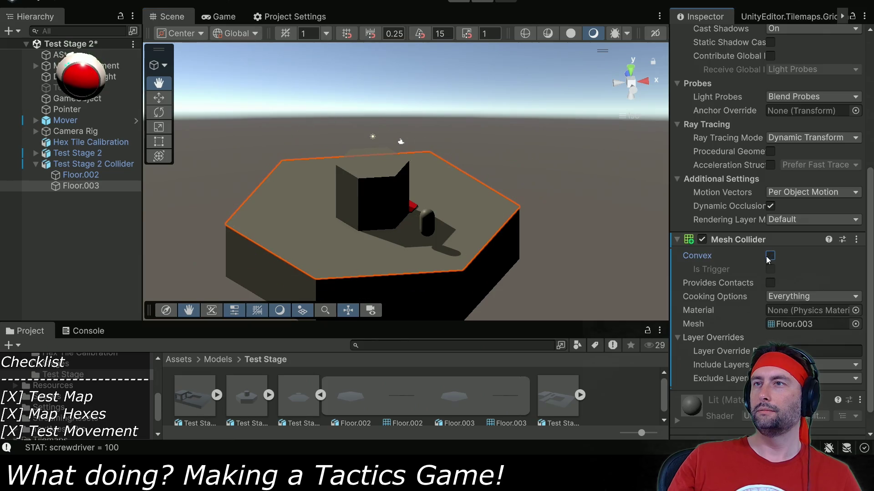
Step: Save Test Stage 2, then in play walk the capsule to nearby tiles, up-left, then right
key(ctrl+s)
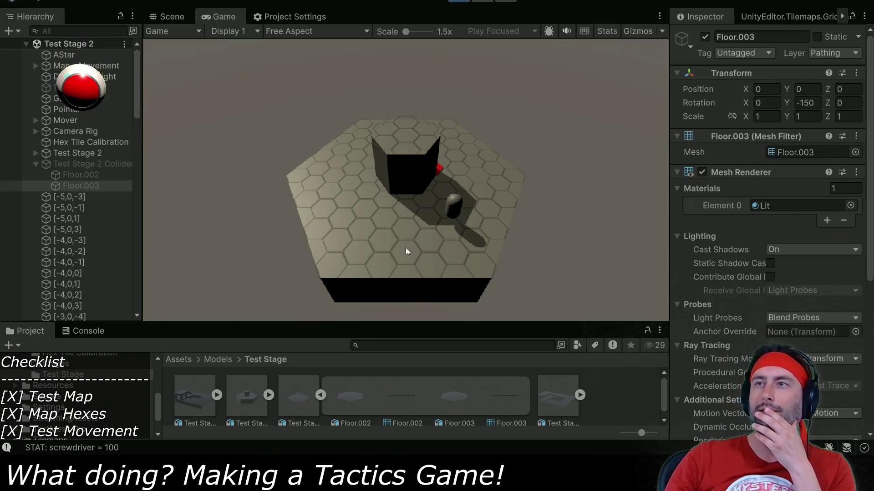
click(387, 248)
click(367, 236)
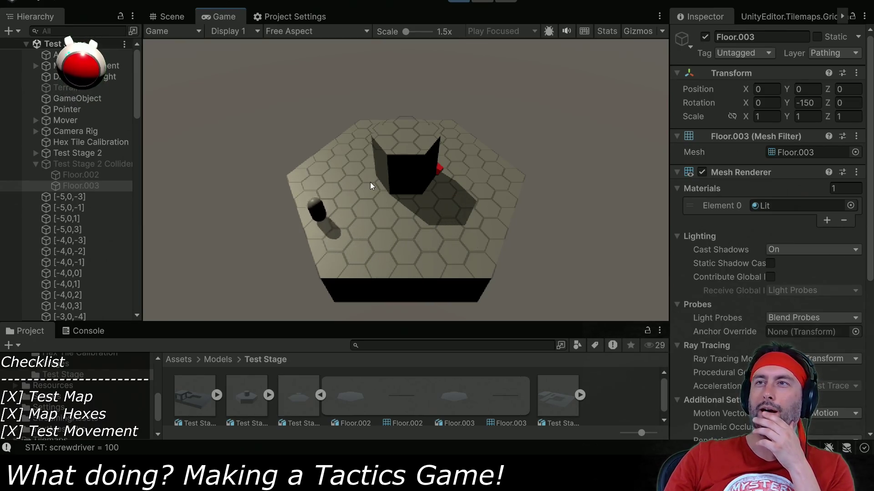
click(371, 207)
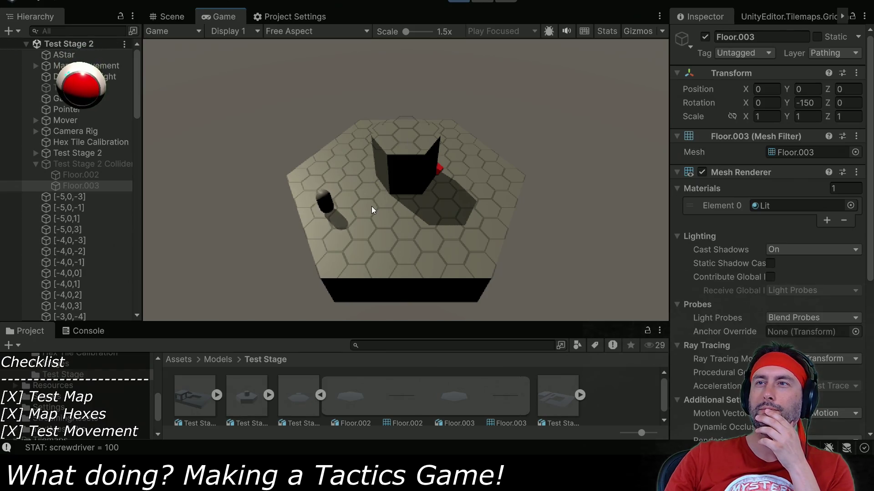
click(468, 213)
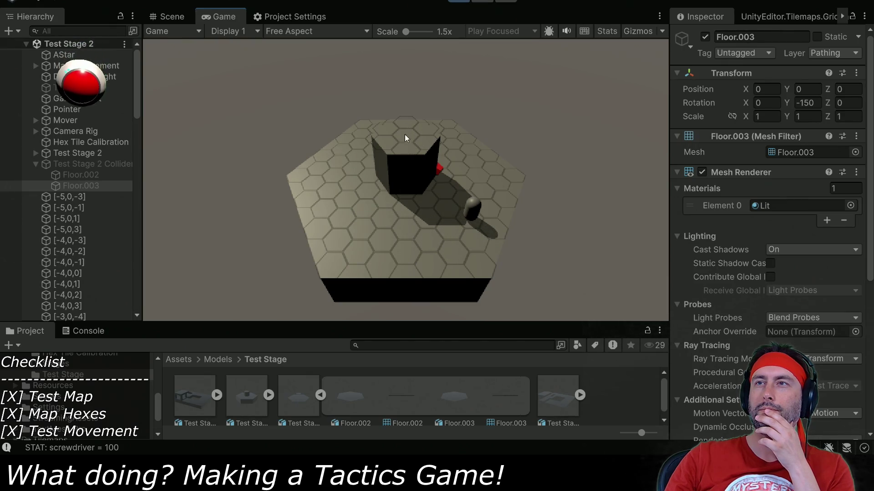
Step: Zoom and rotate the game camera, then walk the unit across the board and down-right
scroll(408, 146, up, 3)
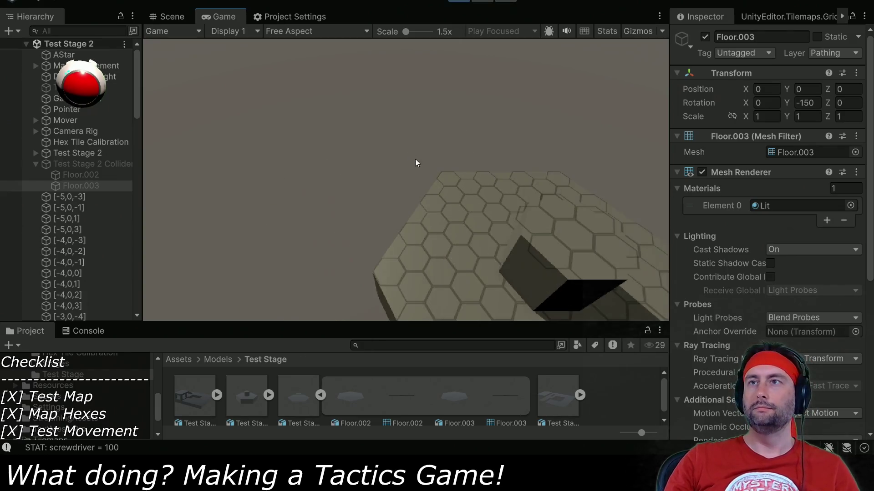
scroll(447, 164, down, 3)
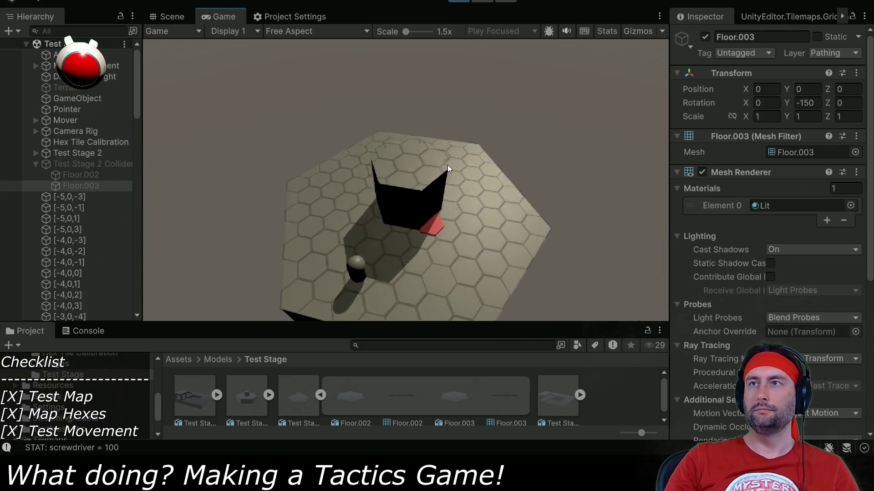
key(e)
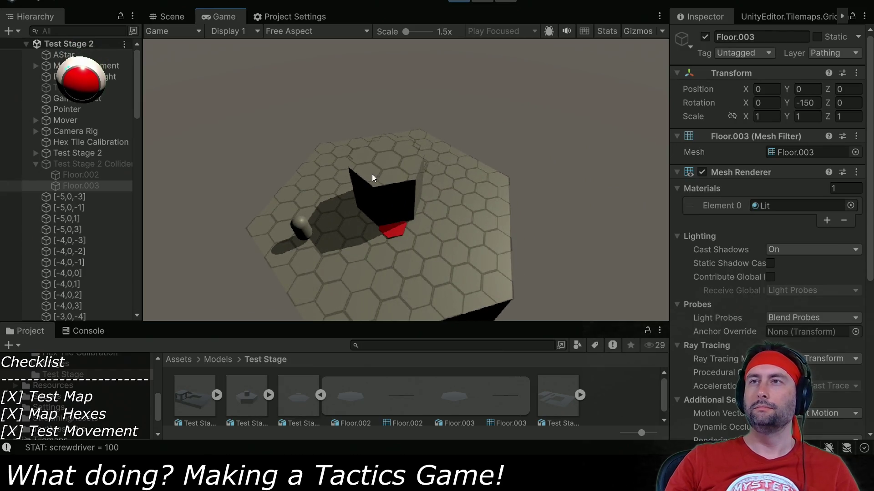
click(351, 273)
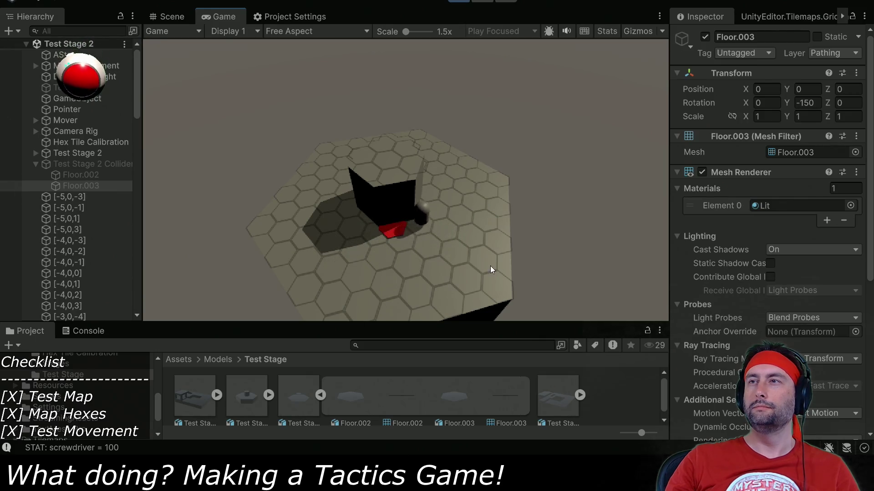
click(504, 297)
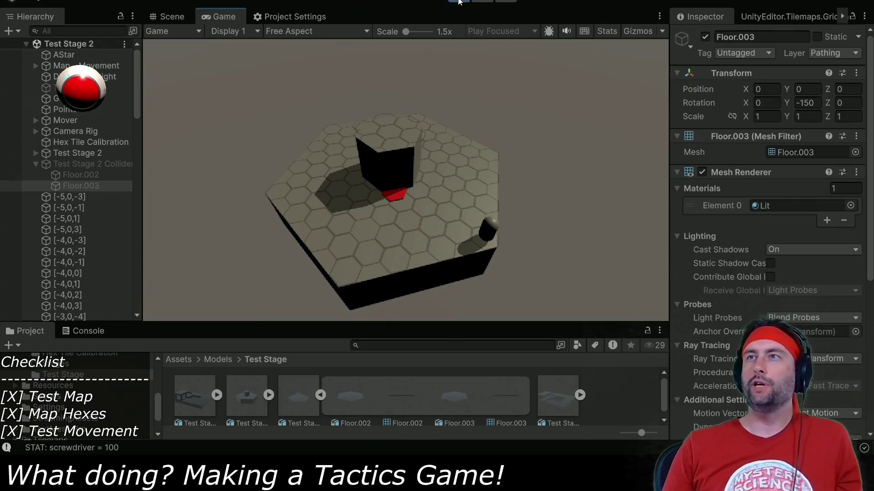
Step: Stop play and toggle Floor.002's Mesh Collider Convex on, then back off
key(ctrl+p)
click(96, 175)
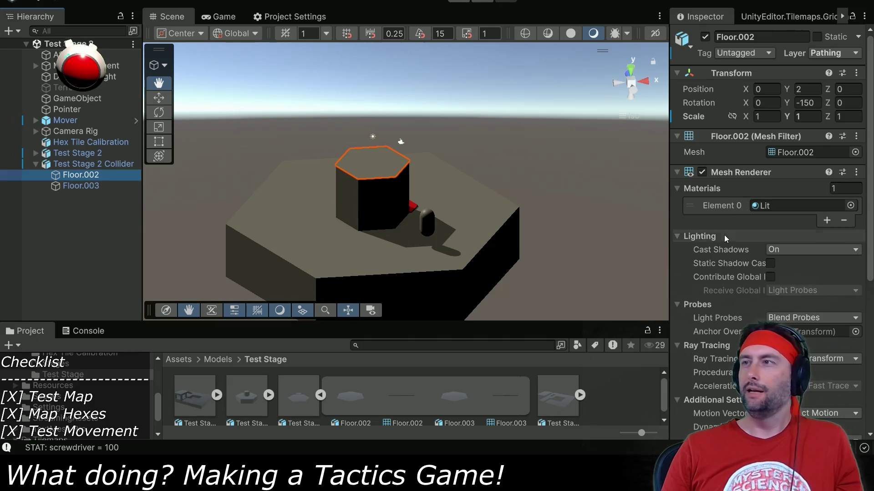
scroll(724, 235, down, 5)
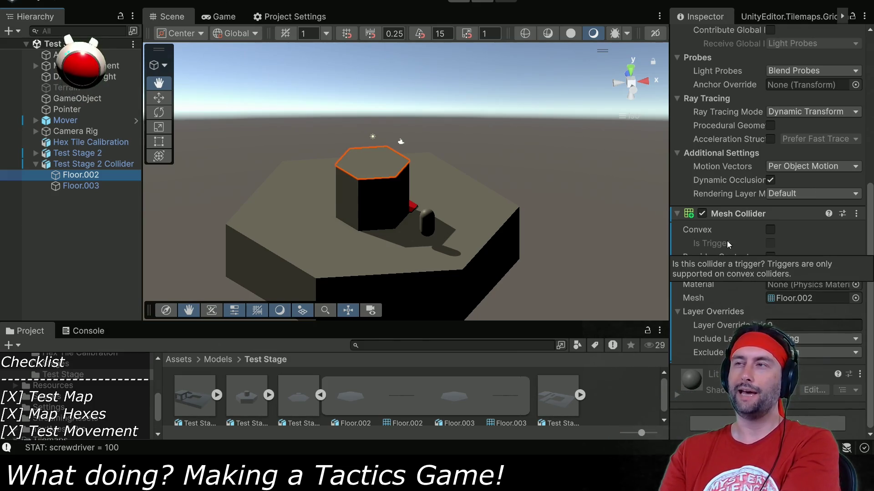
click(769, 230)
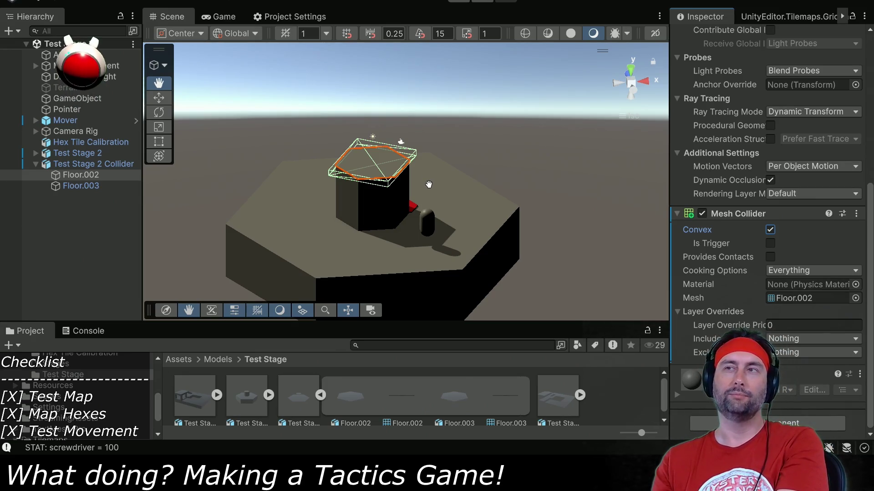
click(770, 229)
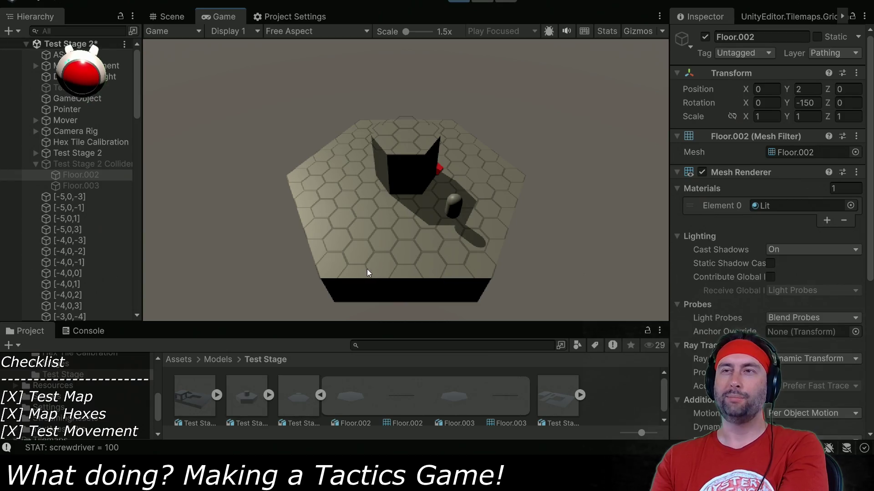
Step: Walk the capsule to a front tile, up toward the wall, left of it, then down-right
click(366, 268)
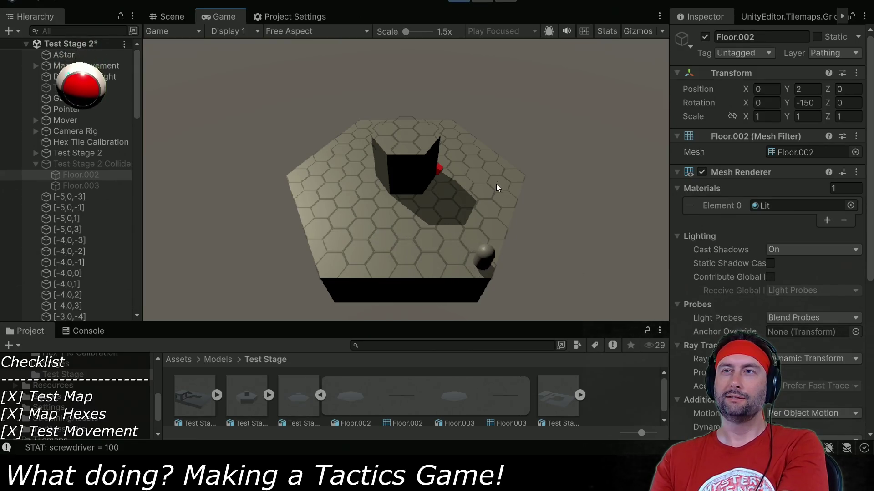
click(503, 198)
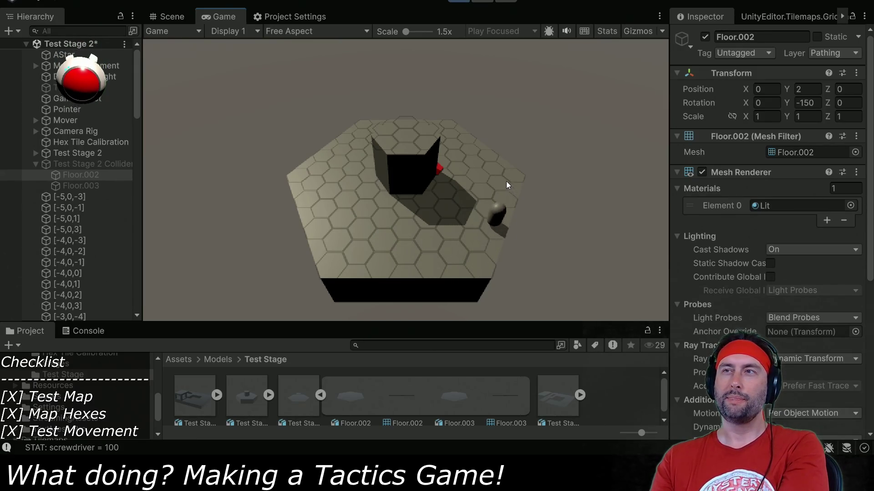
click(486, 159)
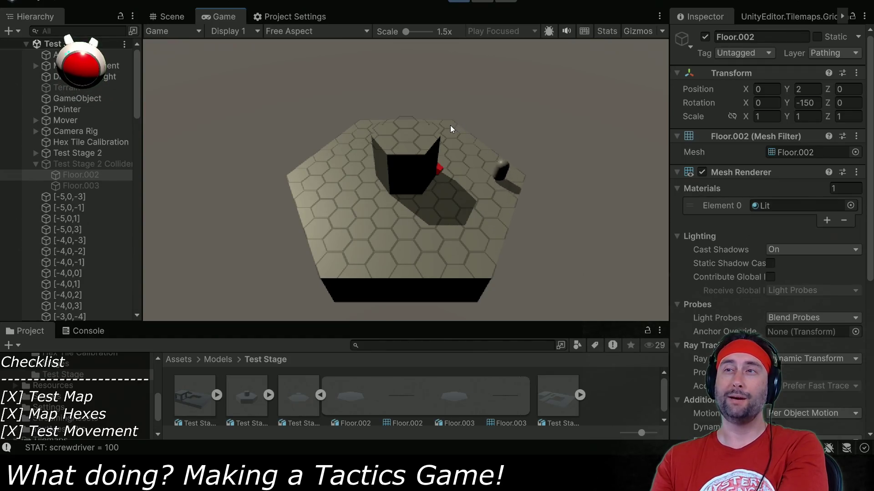
click(343, 193)
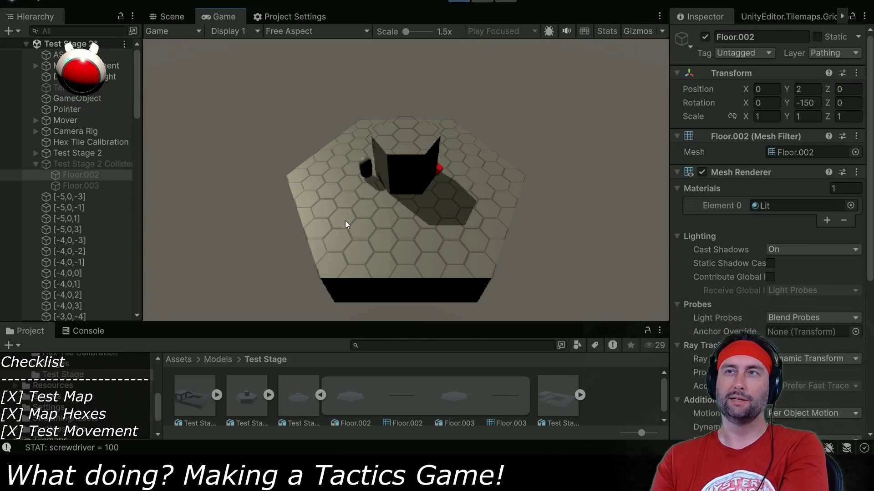
click(364, 240)
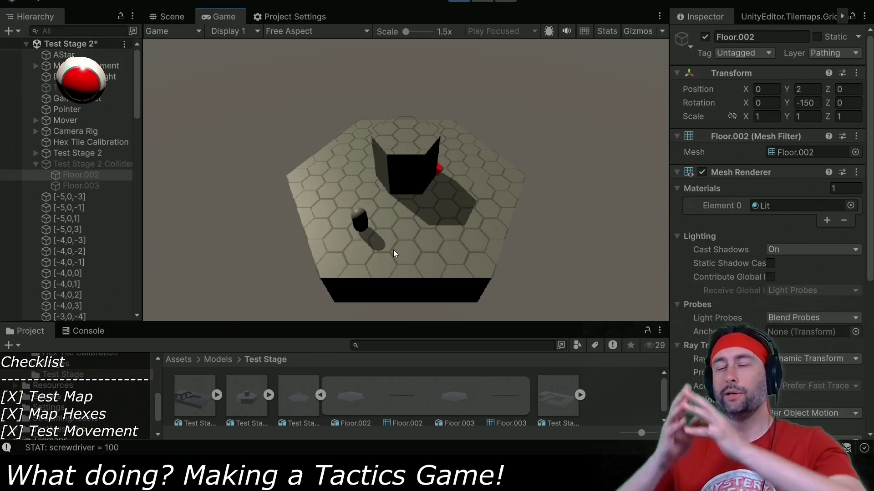